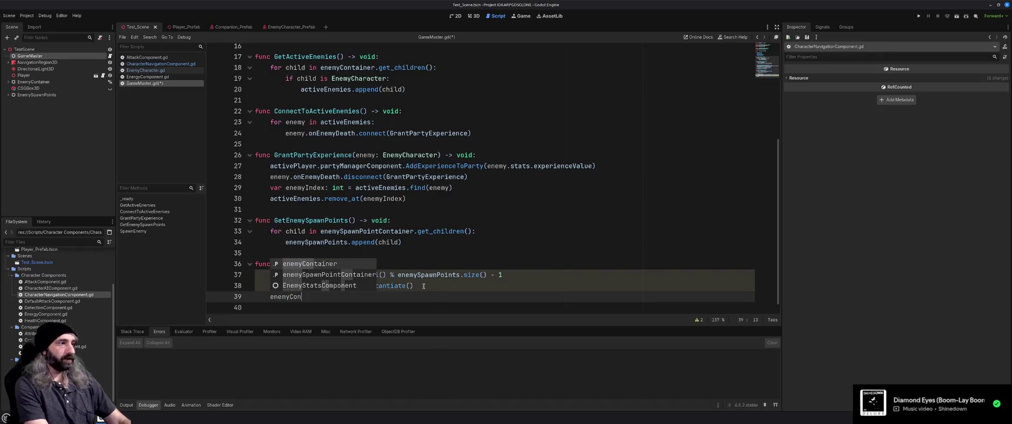
# Complete line 39 as enemyContainer.add_child(enemy) and start an unfinished 'enemy.' line below it.
pyautogui.press('Return')
pyautogui.write('.add')
pyautogui.press('Return')
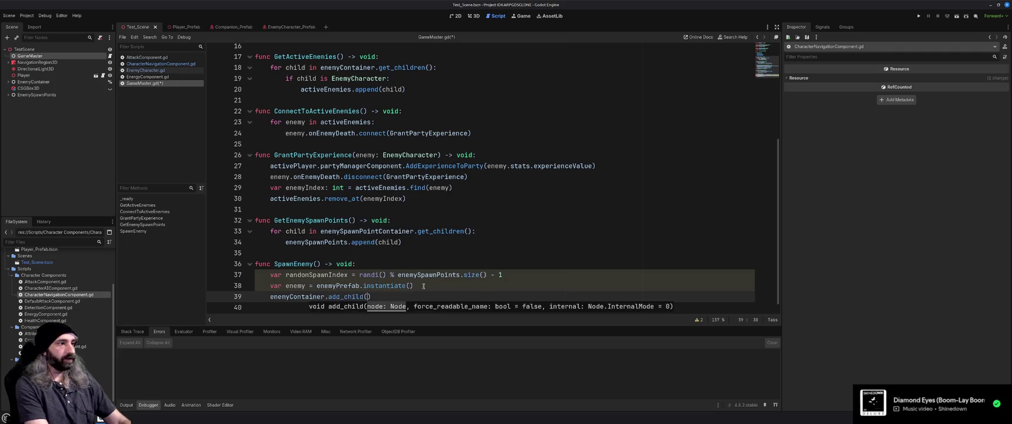
pyautogui.write('enemy)')
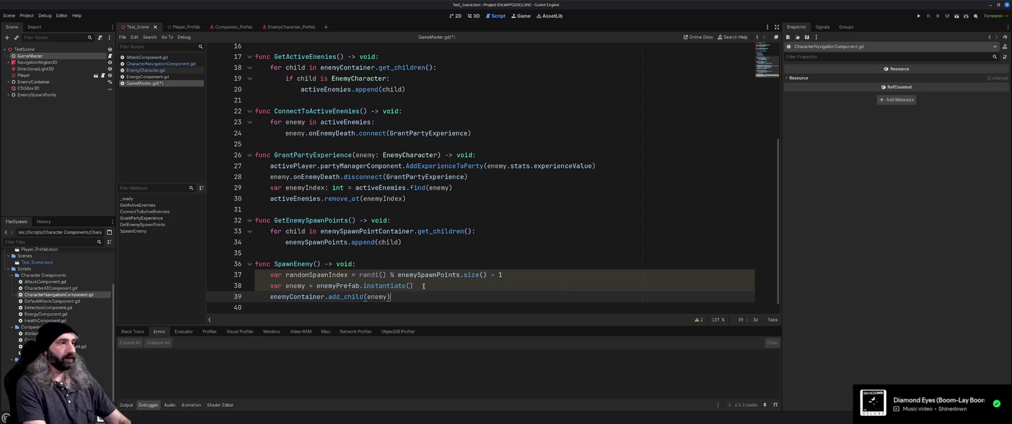
pyautogui.press('Return')
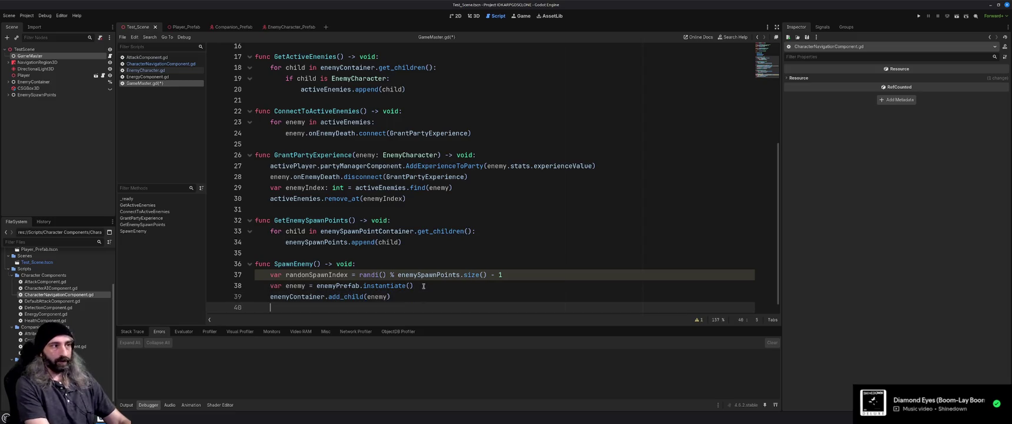
pyautogui.write('enemy.')
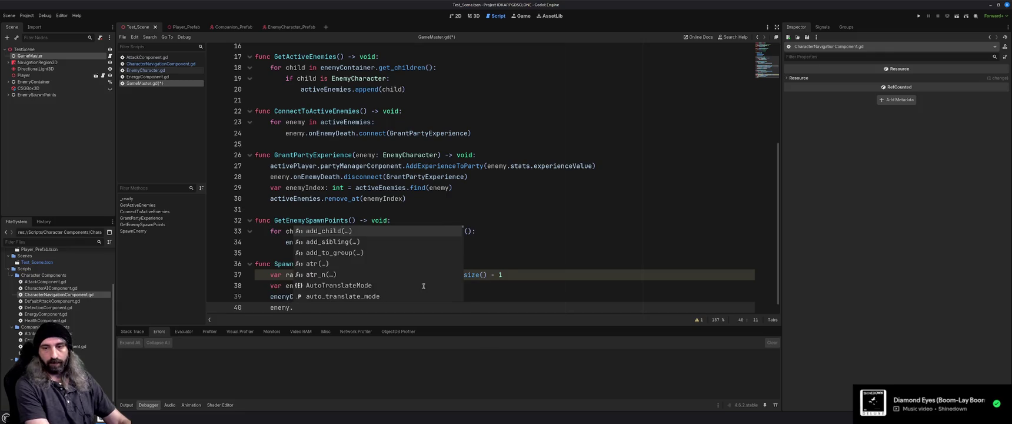
pyautogui.write('position')
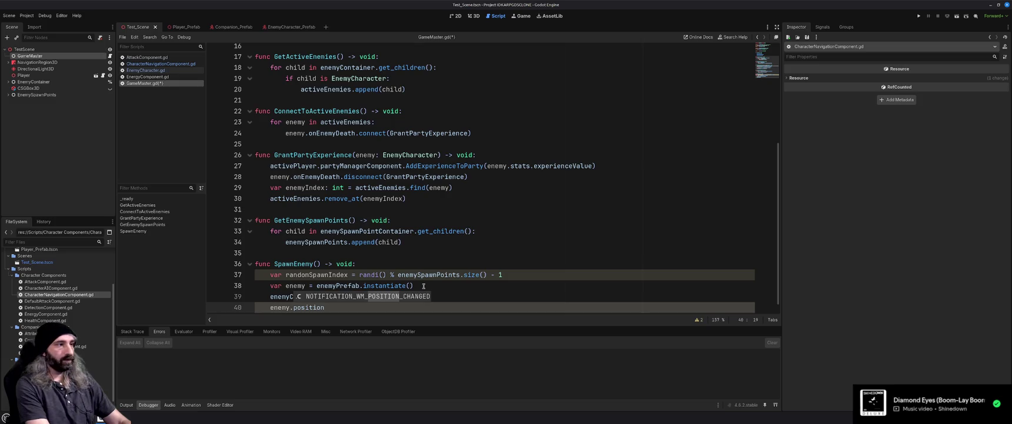
pyautogui.press('BackSpace')
pyautogui.press('BackSpace')
pyautogui.press('BackSpace')
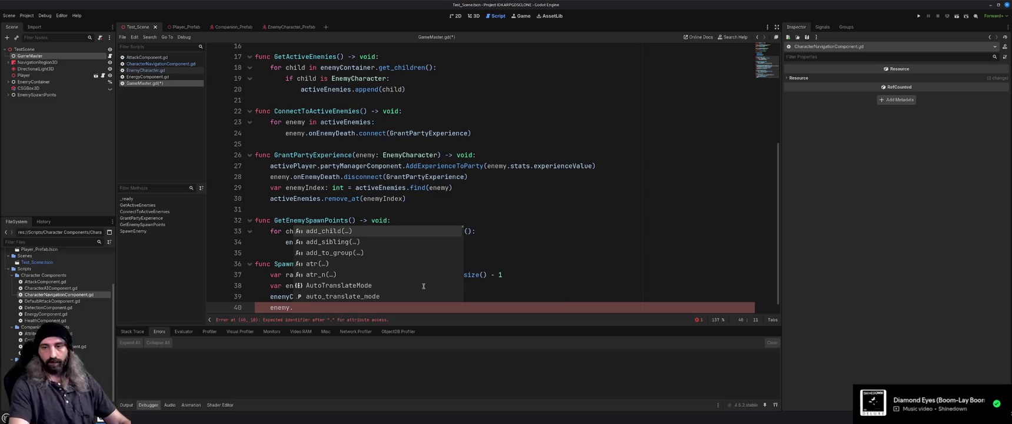
pyautogui.click(465, 144)
pyautogui.scroll(4, 465, 160)
pyautogui.scroll(2, 466, 160)
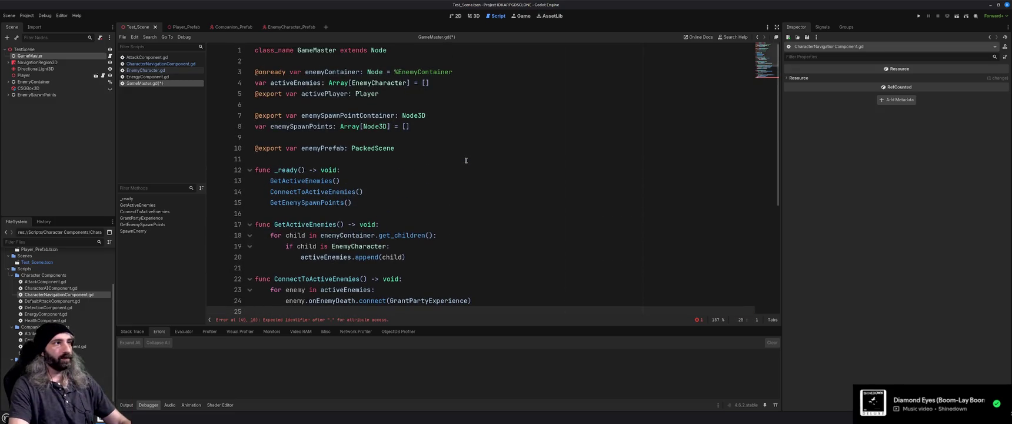
pyautogui.click(452, 153)
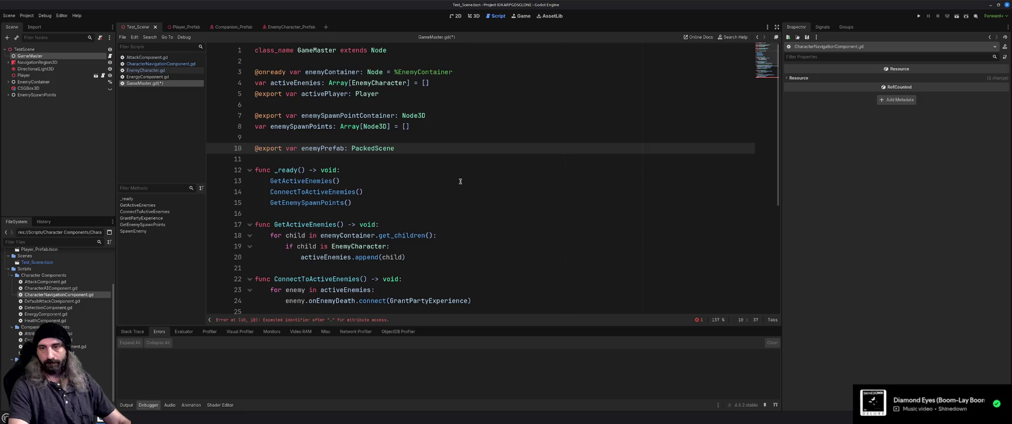
pyautogui.scroll(-5, 461, 181)
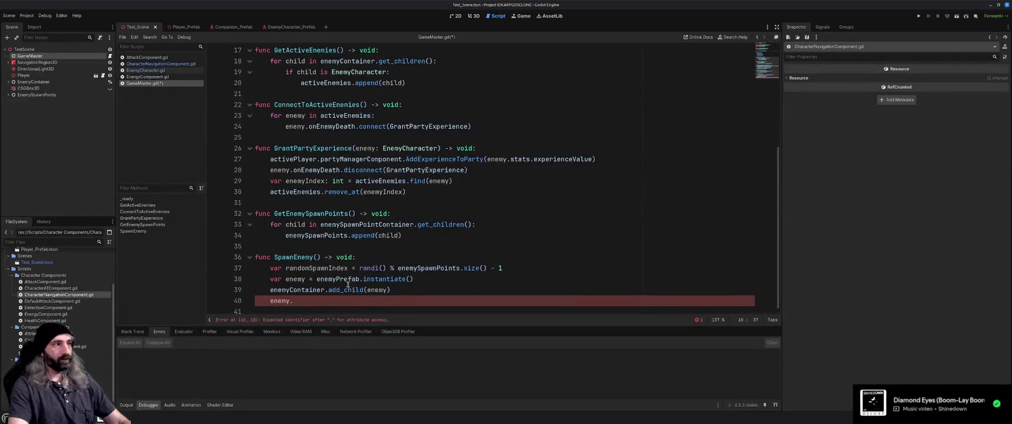
pyautogui.doubleClick(298, 279)
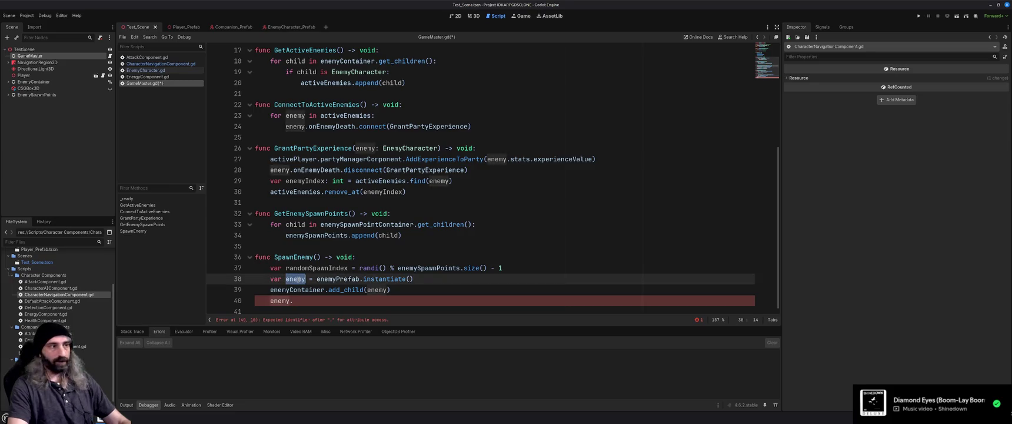
pyautogui.click(302, 290)
pyautogui.doubleClick(301, 289)
pyautogui.doubleClick(347, 289)
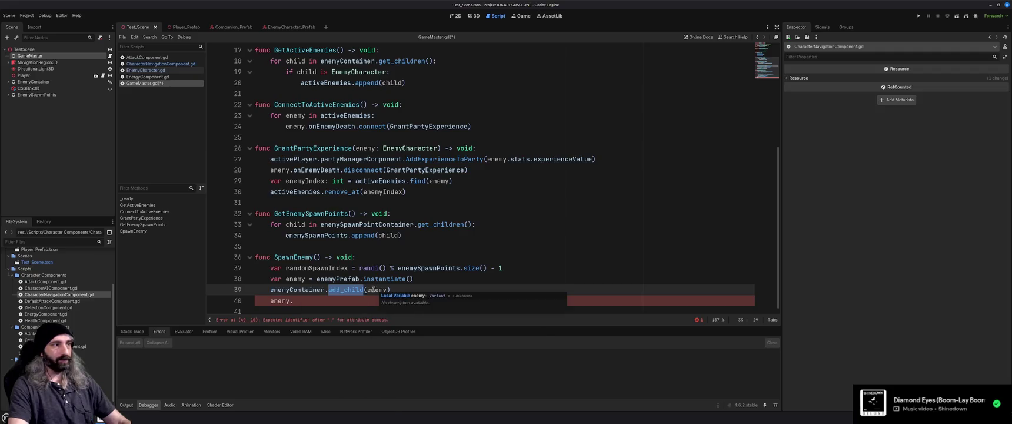
pyautogui.click(329, 299)
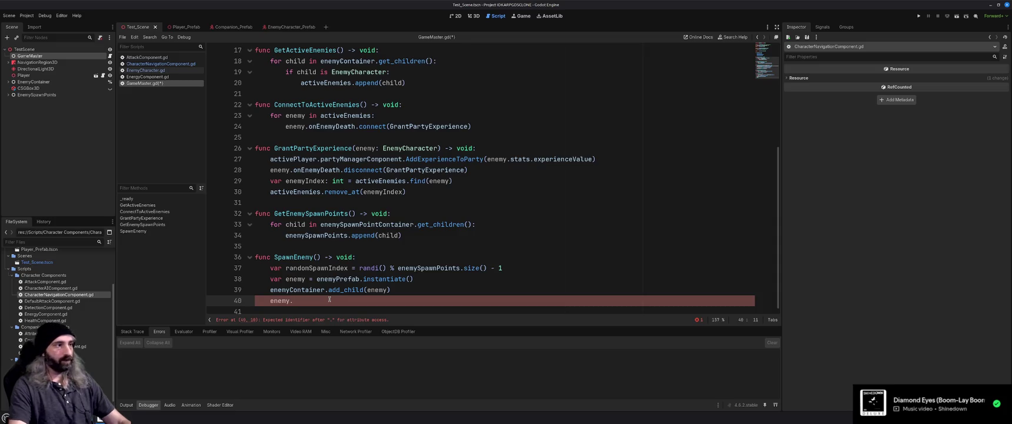
# Type enemySpawnPoints[randomSpawnIndex].position as the value on line 40.
pyautogui.write('global_p')
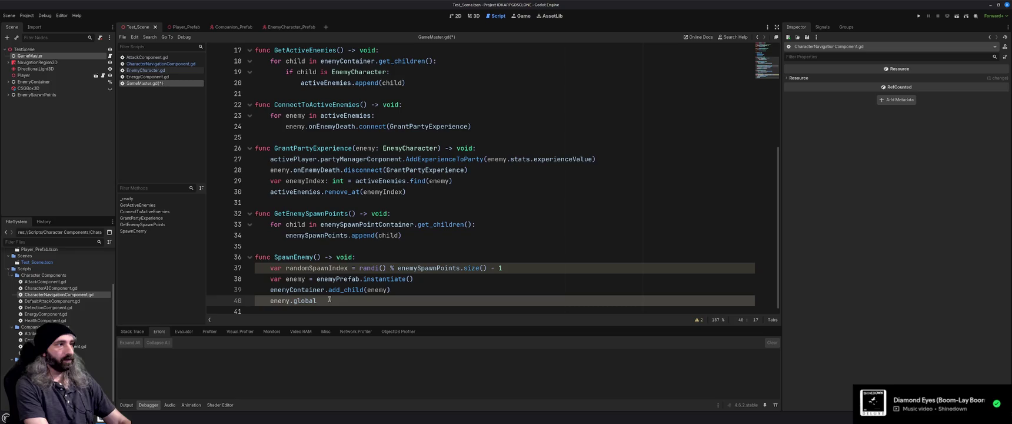
pyautogui.write('osition')
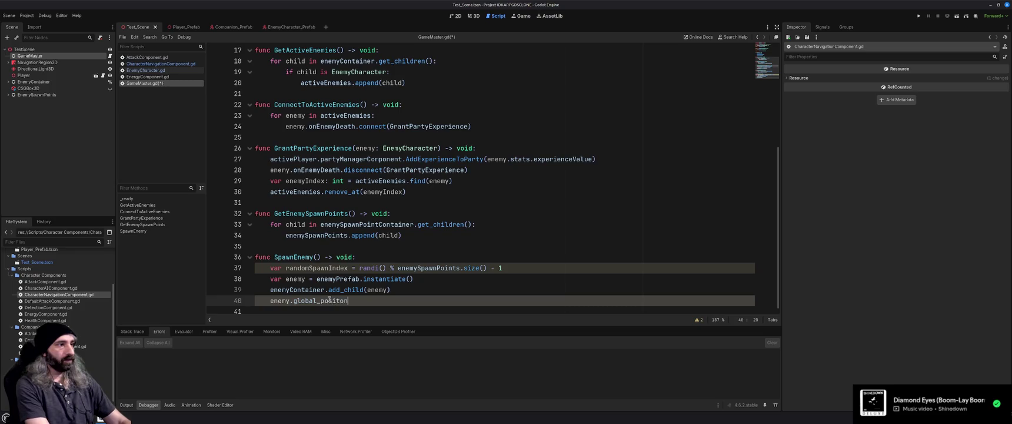
pyautogui.write('(')
pyautogui.press('BackSpace')
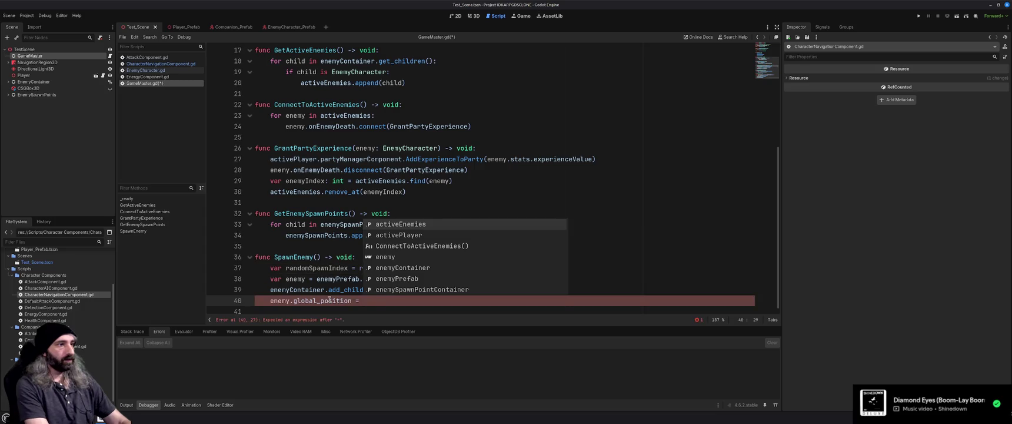
pyautogui.write('enem')
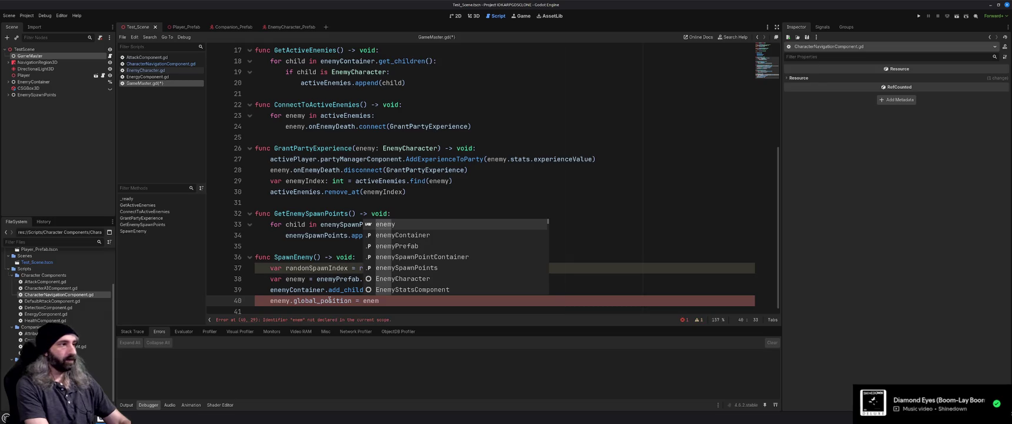
pyautogui.press('BackSpace')
pyautogui.press('BackSpace')
pyautogui.press('BackSpace')
pyautogui.scroll(5, 310, 232)
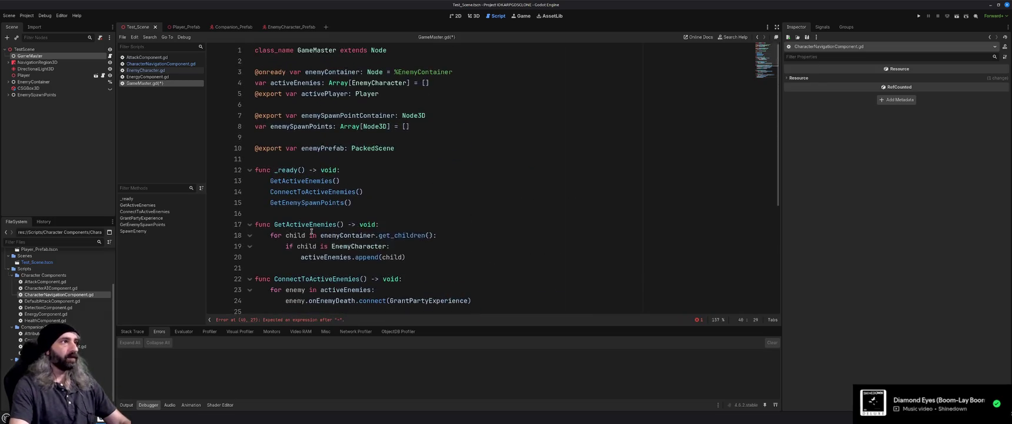
pyautogui.scroll(-5, 311, 232)
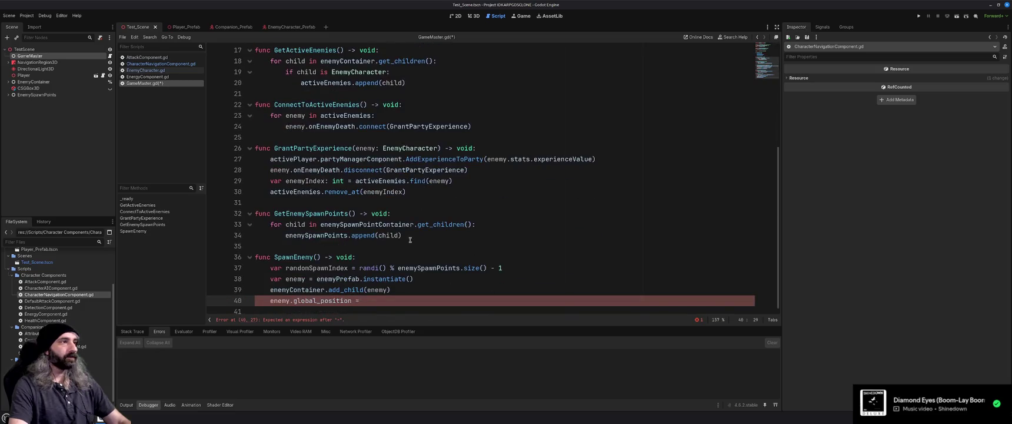
pyautogui.write('enemySpawn')
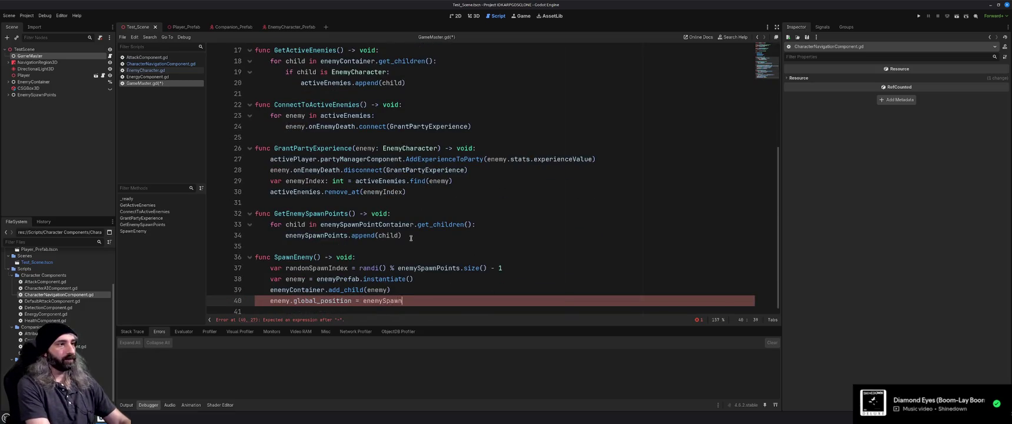
pyautogui.write('Points[random')
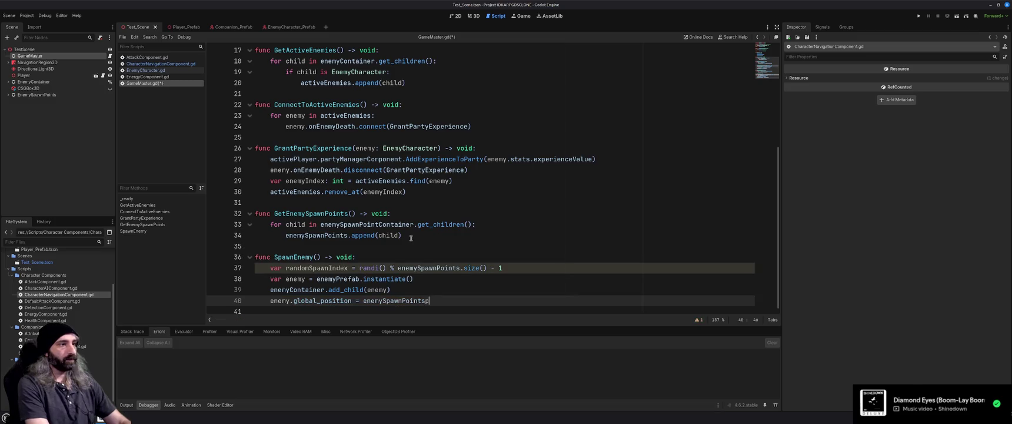
pyautogui.write('SpawnIndex')
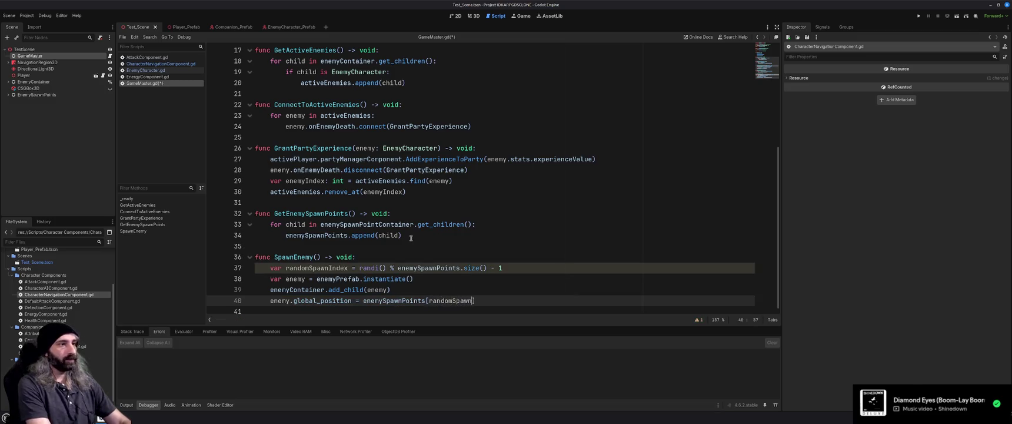
pyautogui.write('].positi')
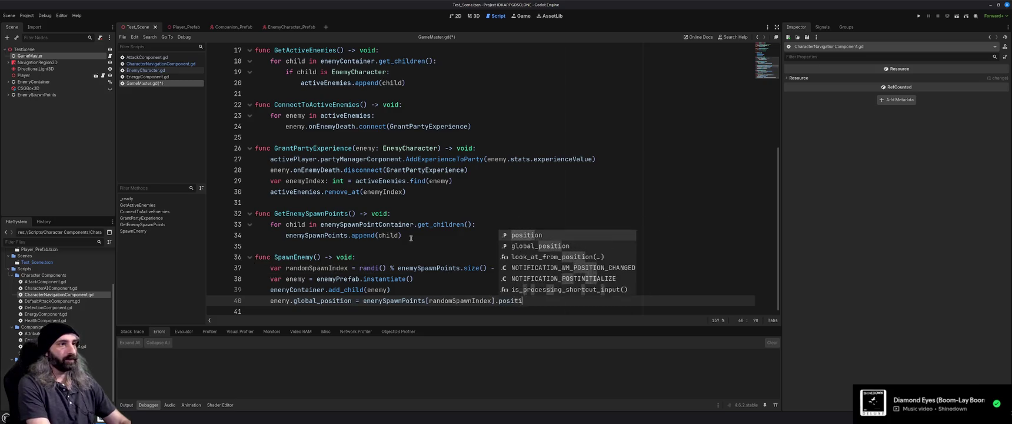
pyautogui.press('Return')
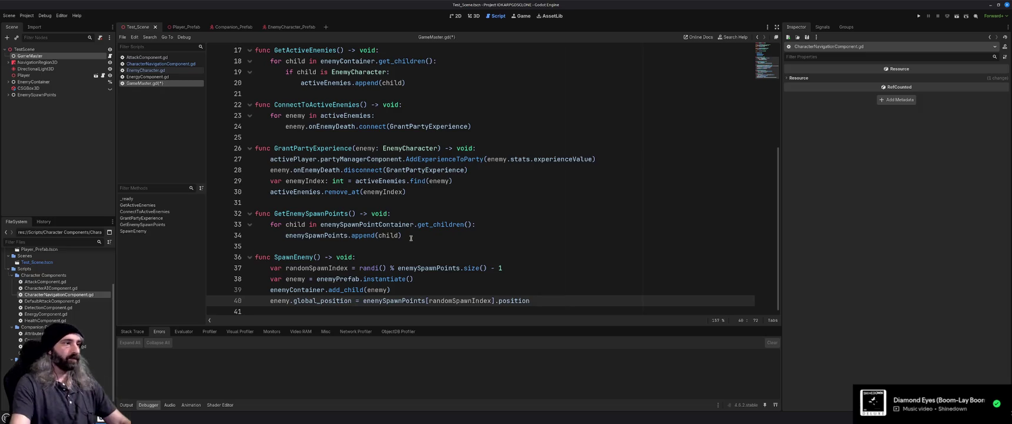
# Replace global_position with position so line 40 reads enemy.position = ..., and save GameMaster.gd.
pyautogui.moveTo(352, 301); pyautogui.dragTo(292, 301)
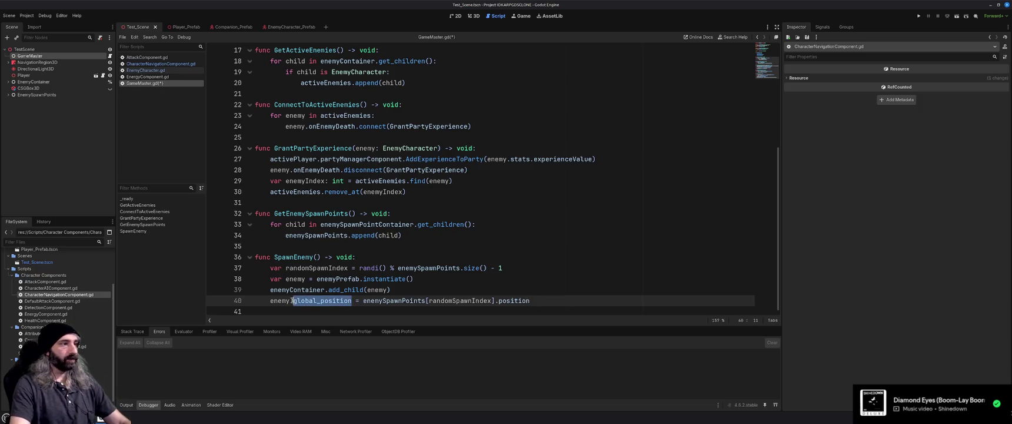
pyautogui.write('position')
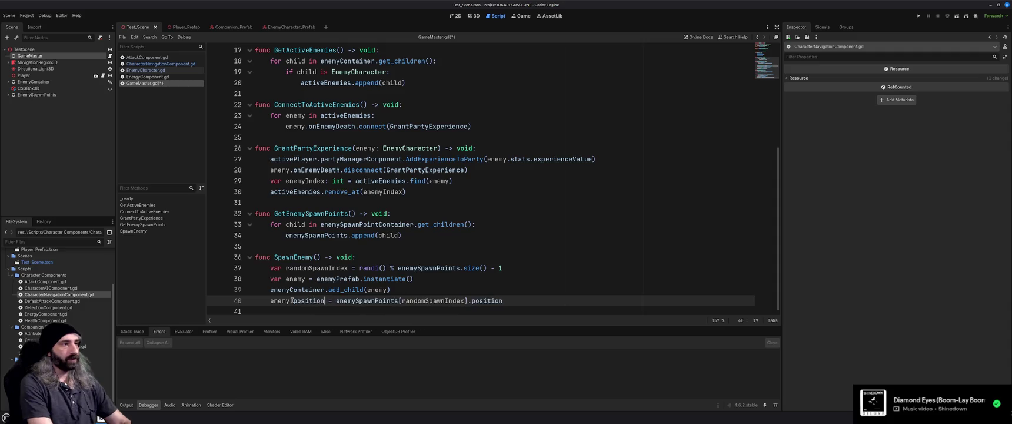
pyautogui.click(531, 299)
pyautogui.hotkey('ctrl', 's')
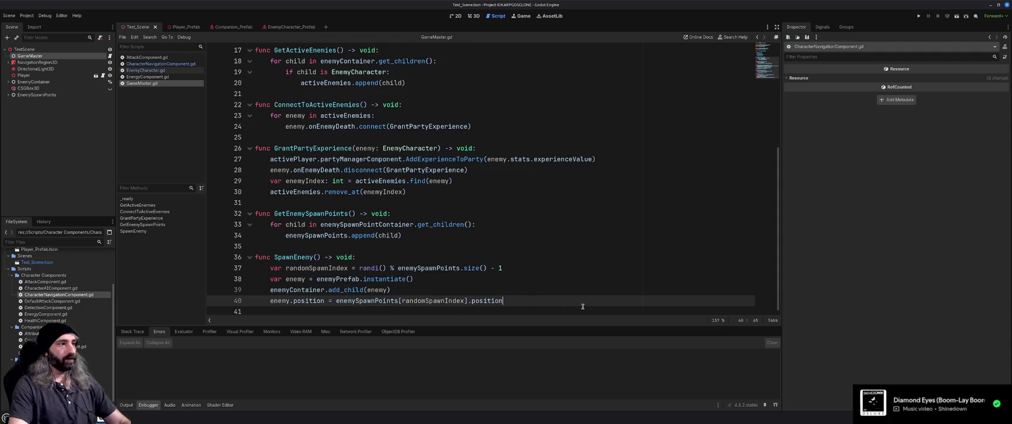
pyautogui.click(568, 289)
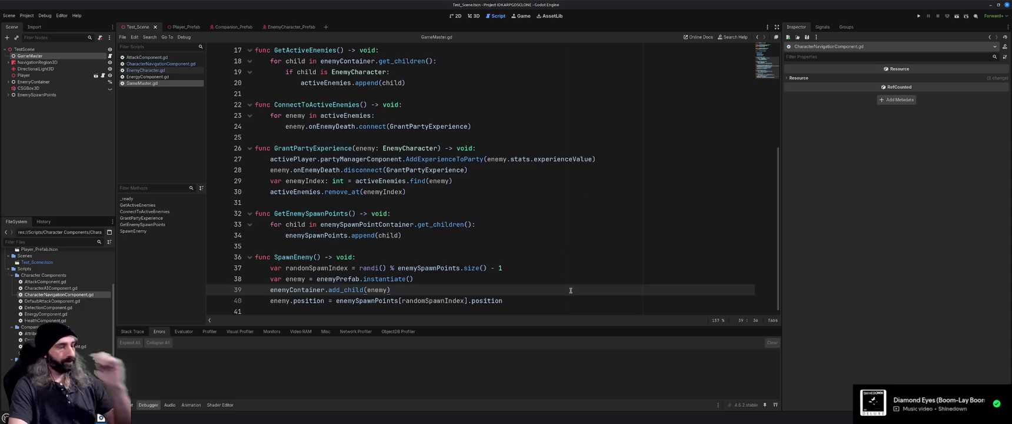
# Change enemySpawnPointContainer's type from Node3D to Node on line 7, since EnemySpawnPoints couldn't be picked.
pyautogui.click(86, 57)
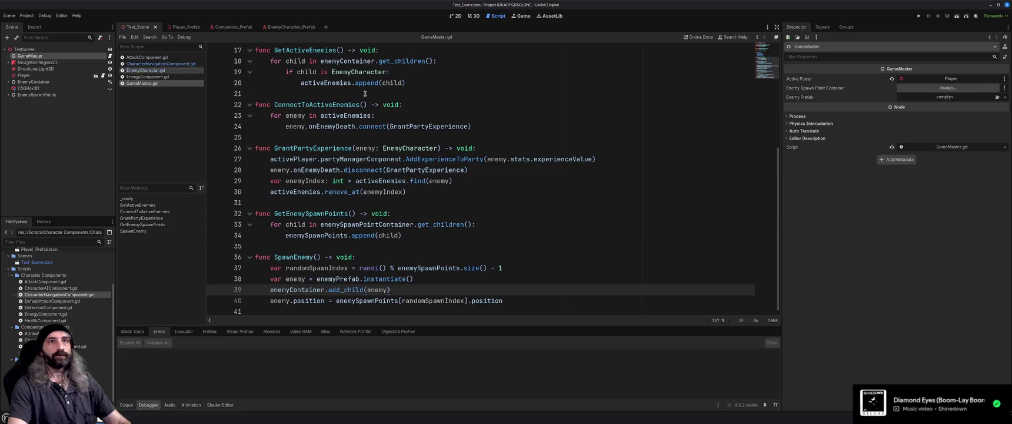
pyautogui.click(934, 90)
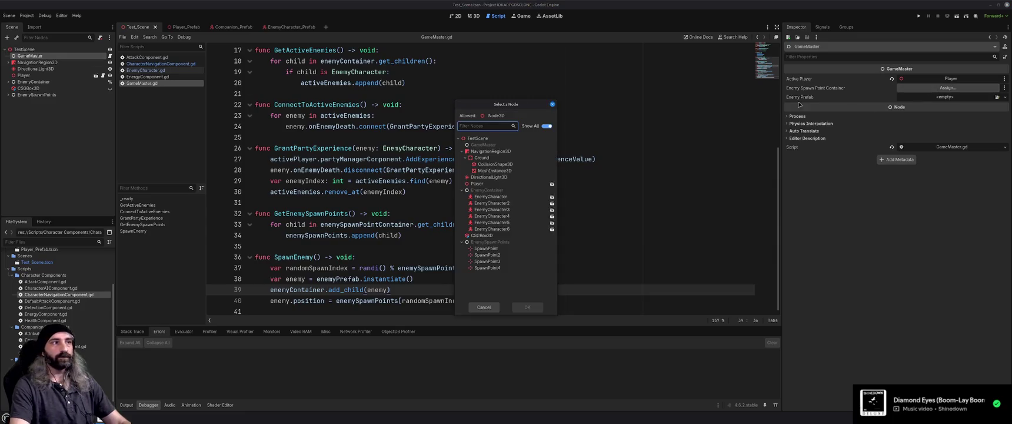
pyautogui.doubleClick(486, 246)
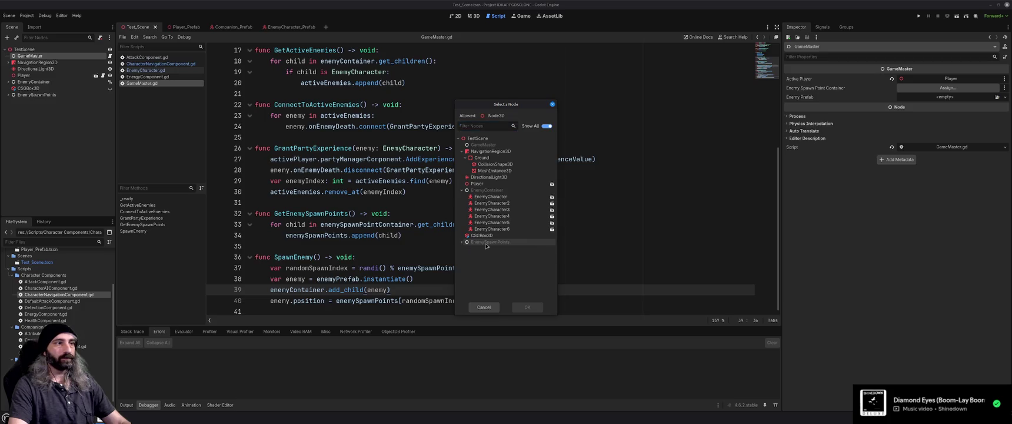
pyautogui.click(484, 307)
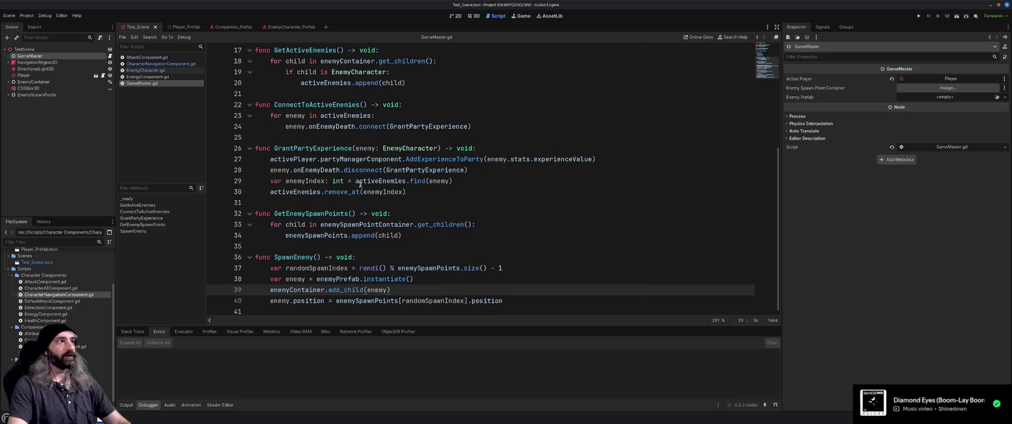
pyautogui.scroll(5, 360, 185)
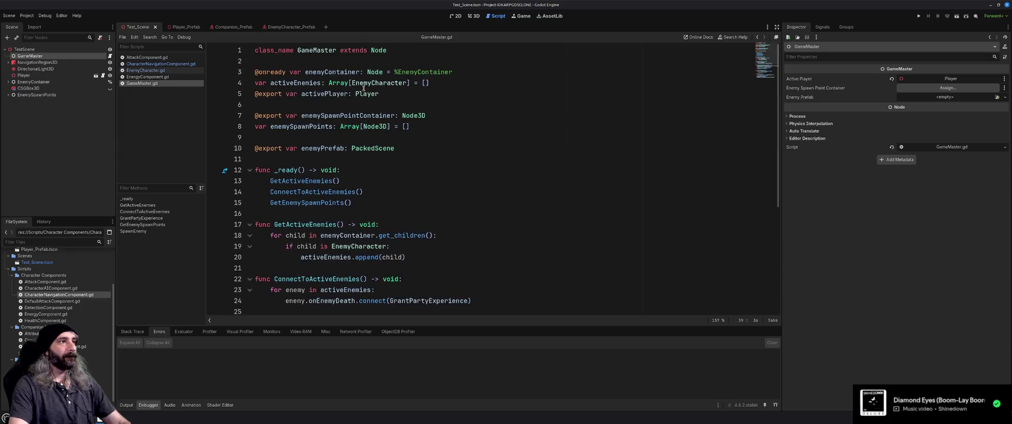
pyautogui.doubleClick(408, 115)
pyautogui.write('Node')
pyautogui.hotkey('ctrl', 's')
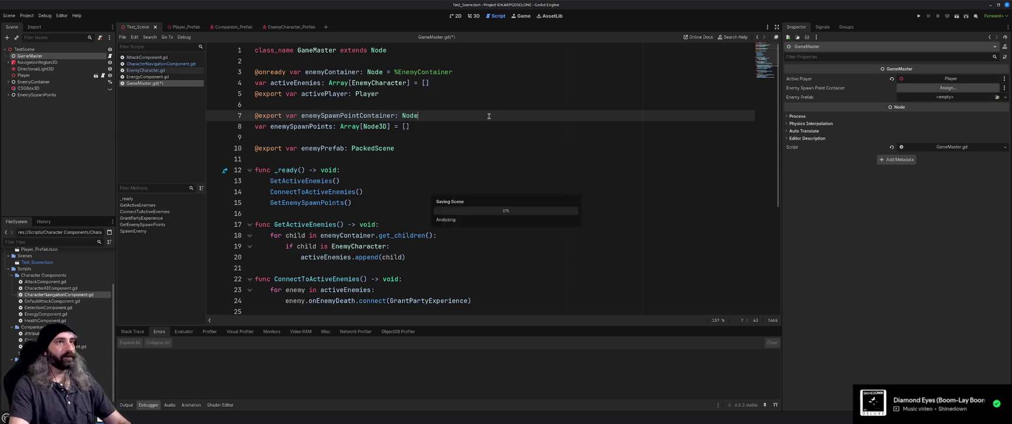
# Assign EnemySpawnPoints as spawn point container and EnemyCharacter_Prefab.tscn as Enemy Prefab, then save.
pyautogui.click(947, 87)
pyautogui.click(489, 242)
pyautogui.click(525, 307)
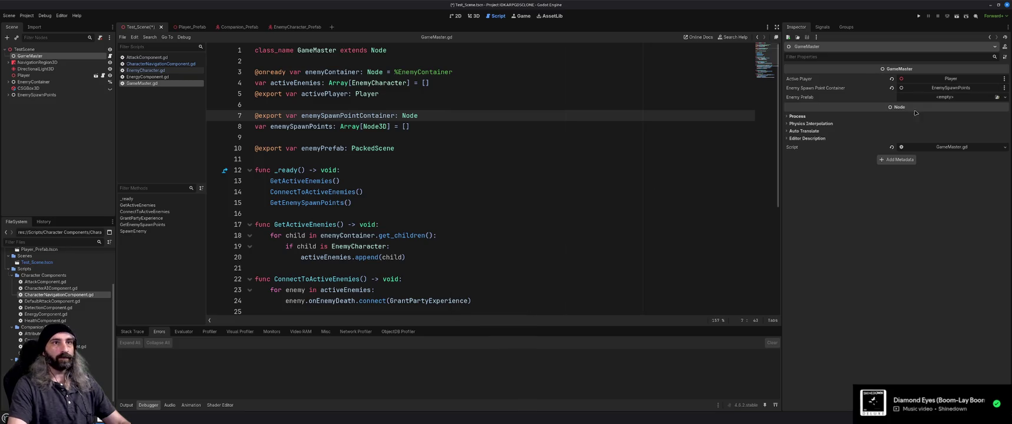
pyautogui.click(998, 98)
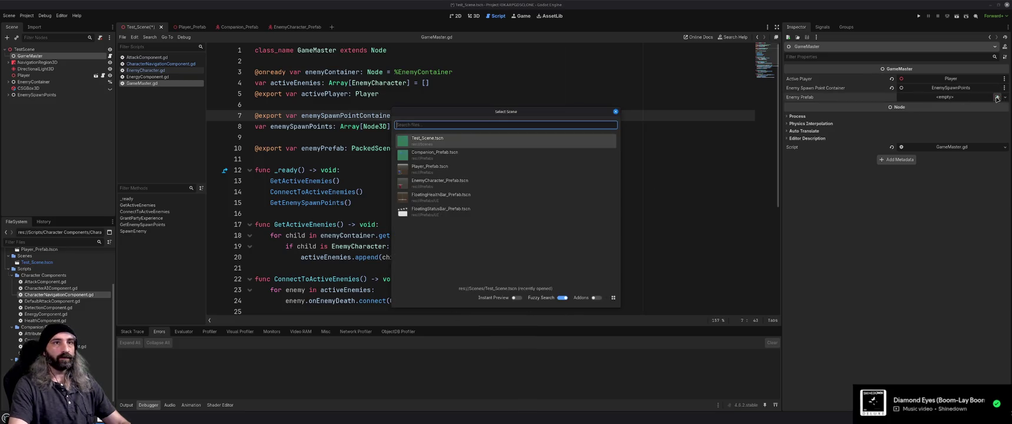
pyautogui.doubleClick(497, 185)
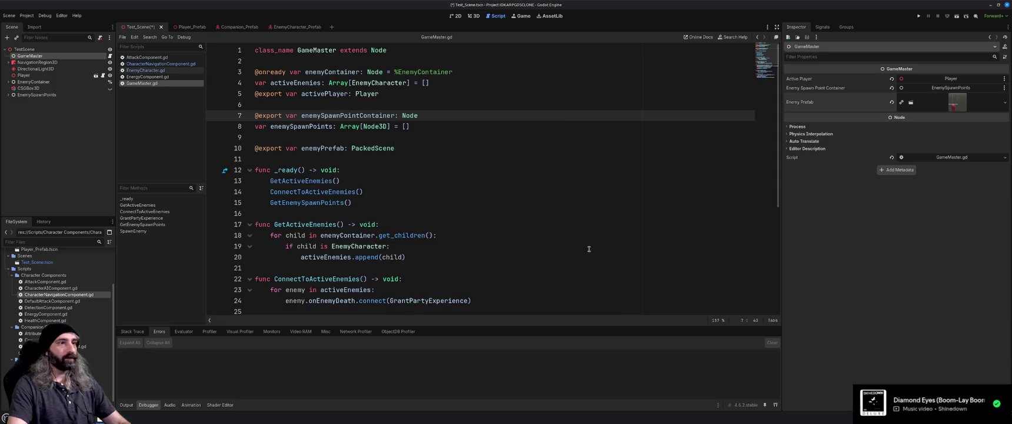
pyautogui.hotkey('ctrl', 's')
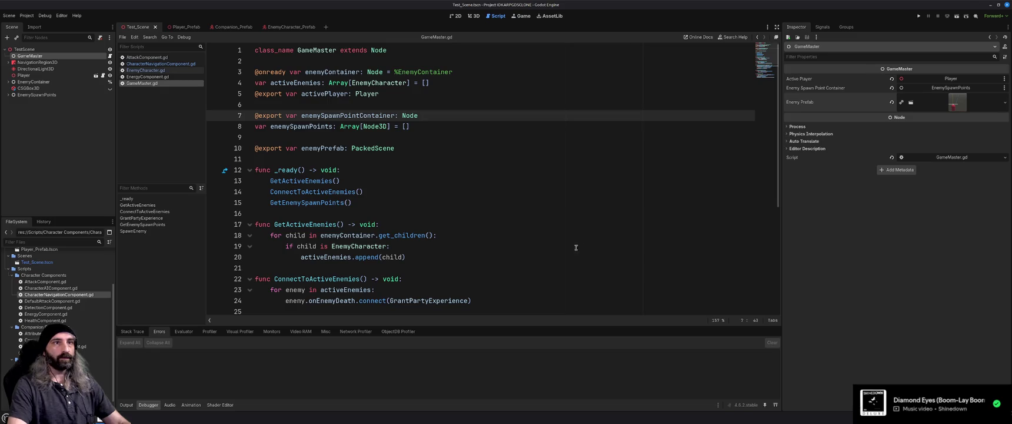
pyautogui.scroll(-5, 418, 237)
pyautogui.scroll(5, 419, 237)
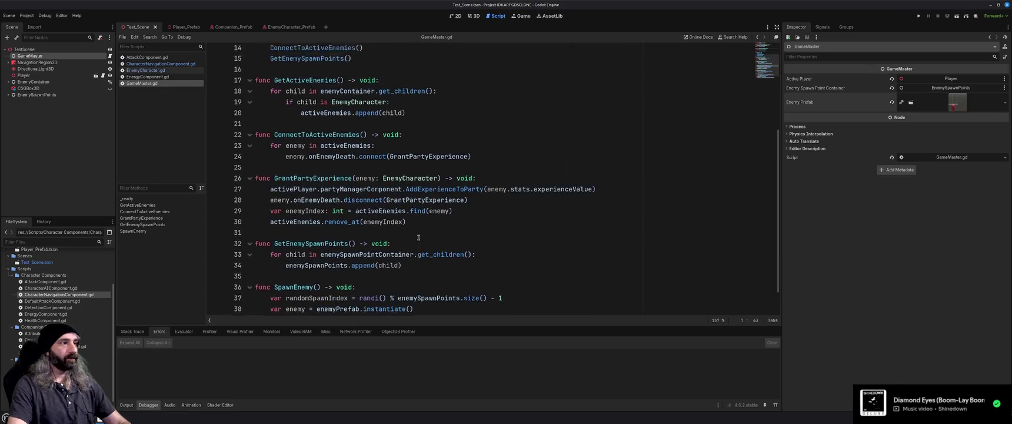
pyautogui.click(439, 206)
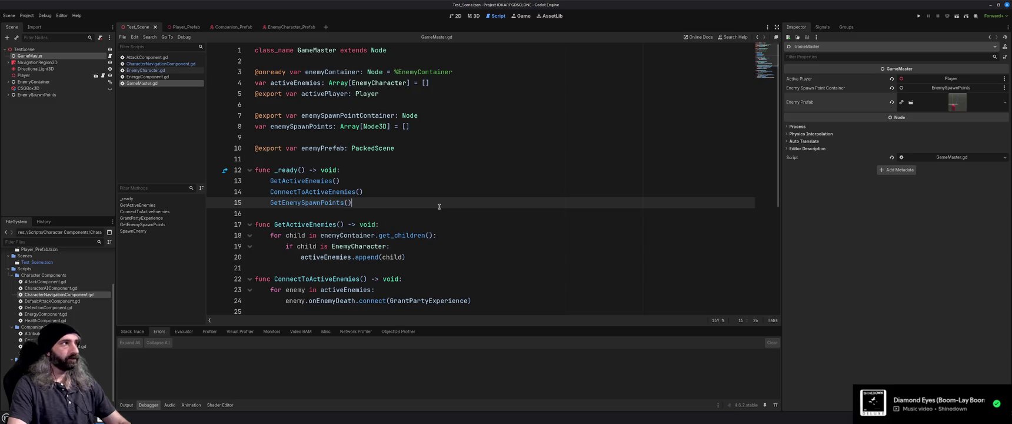
# Select the TestScene root and create a child Timer node by searching 'timer'.
pyautogui.keyDown('ctrl'); pyautogui.click(42, 55); pyautogui.keyUp('ctrl')
pyautogui.click(43, 49)
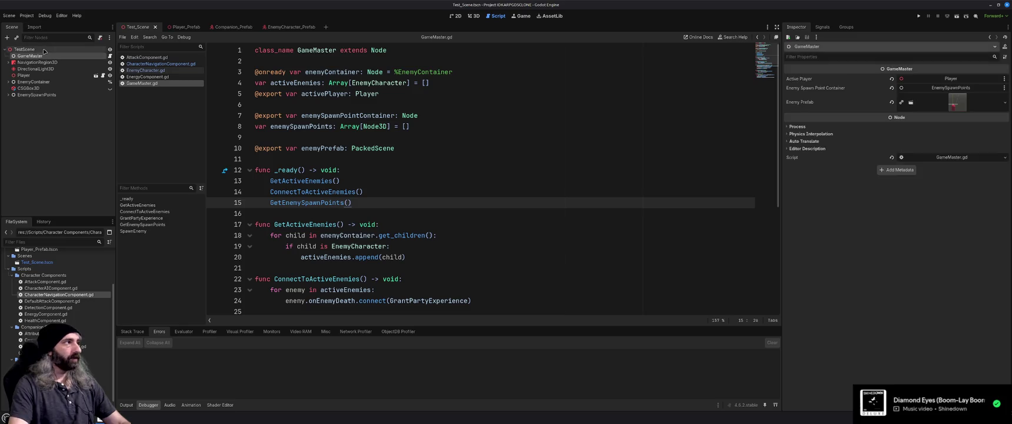
pyautogui.hotkey('ctrl', 'a')
pyautogui.write('timer')
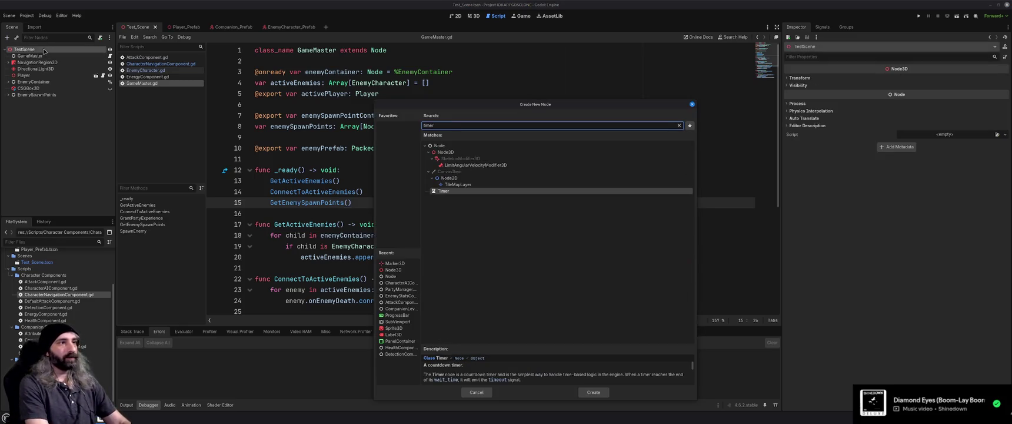
pyautogui.press('Return')
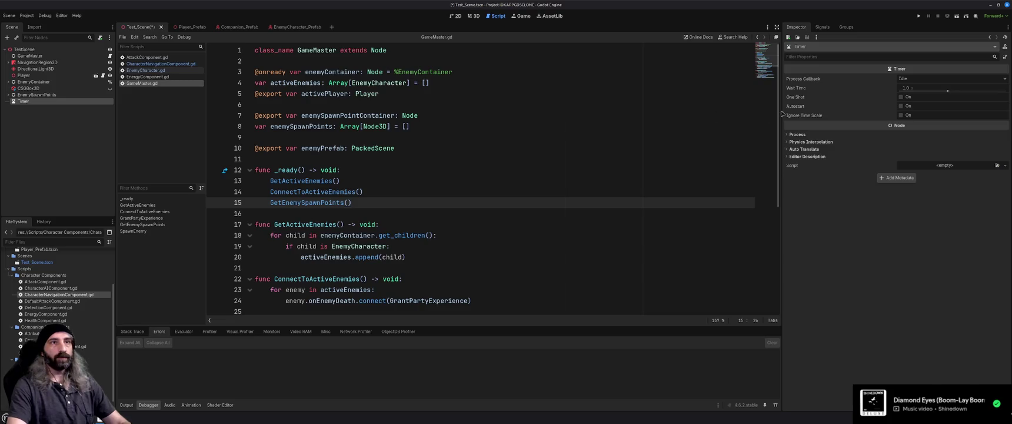
# Connect the Timer's timeout() signal to a new handler on GameMaster.
pyautogui.click(823, 27)
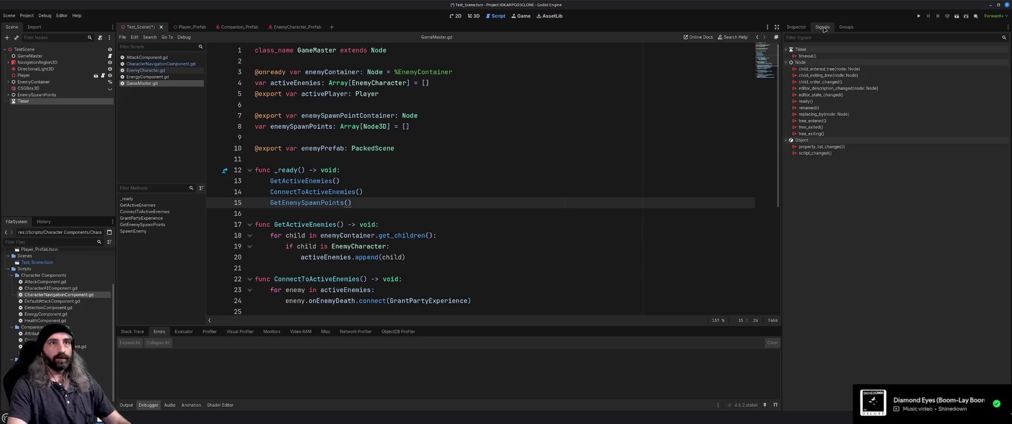
pyautogui.rightClick(811, 55)
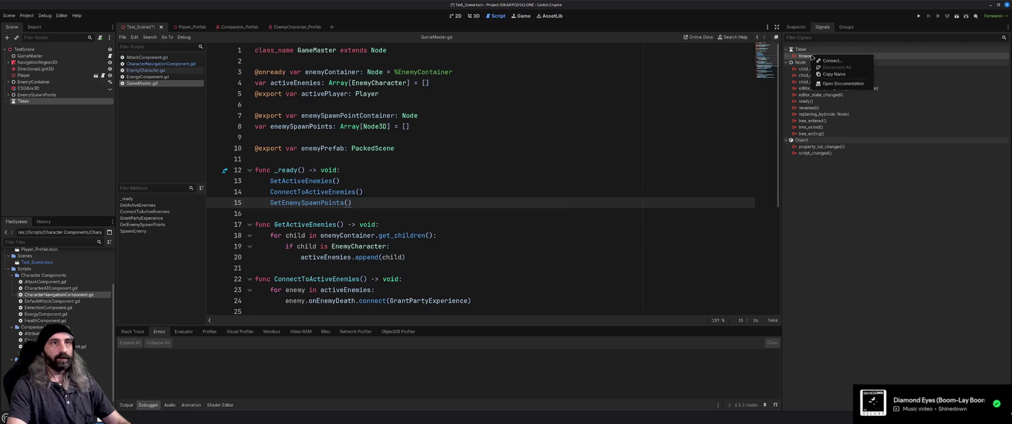
pyautogui.click(820, 60)
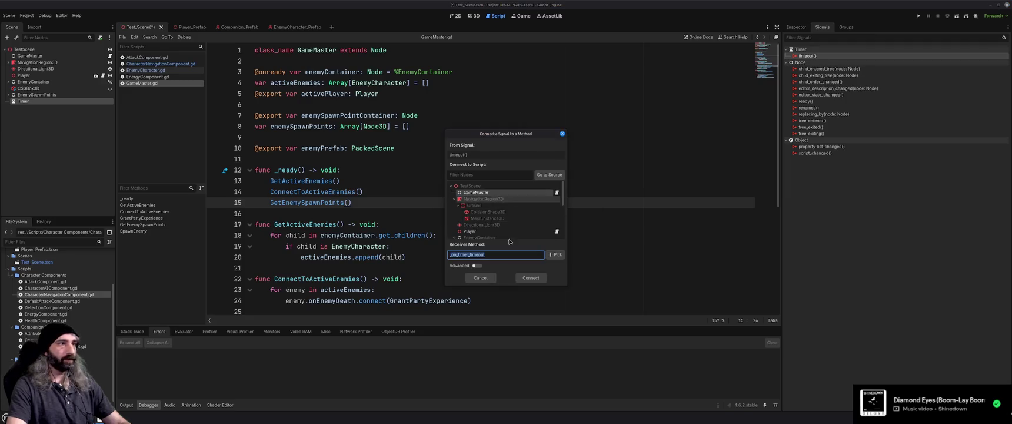
pyautogui.click(529, 277)
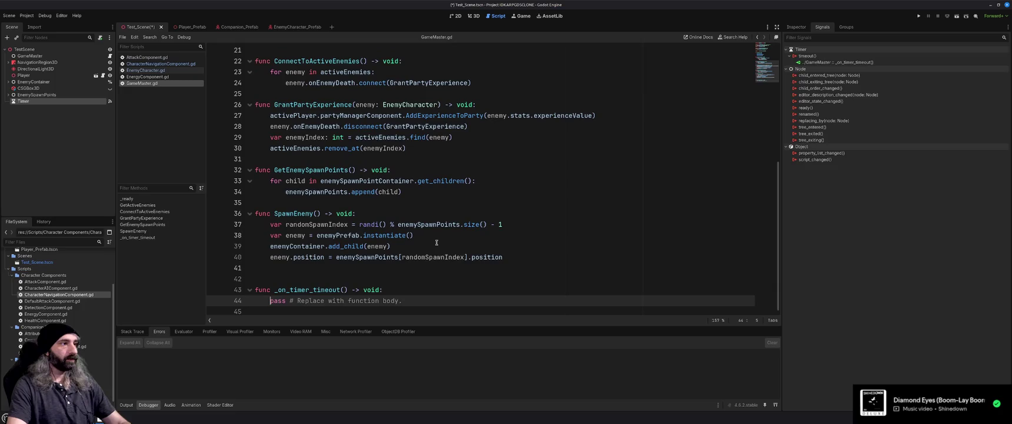
# Make _on_timer_timeout call SpawnEnemy() instead of pass, and save the script.
pyautogui.click(413, 291)
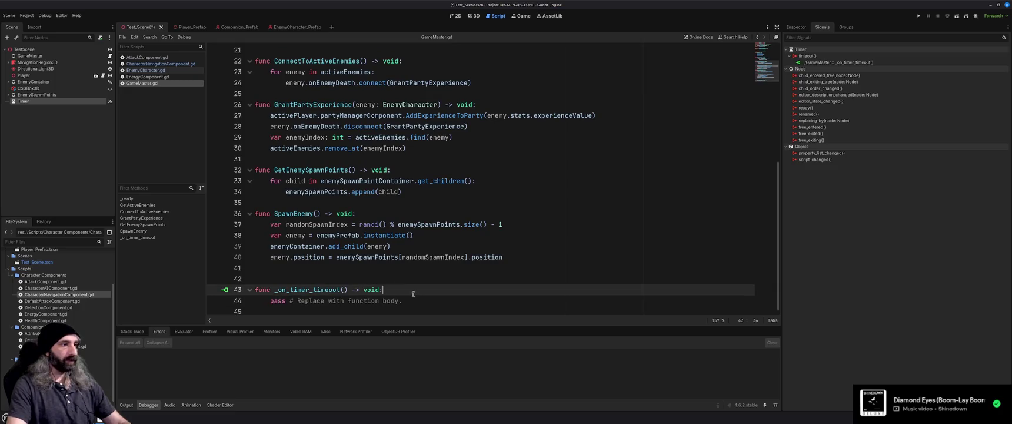
pyautogui.press('Return')
pyautogui.write('SpawnEnemy')
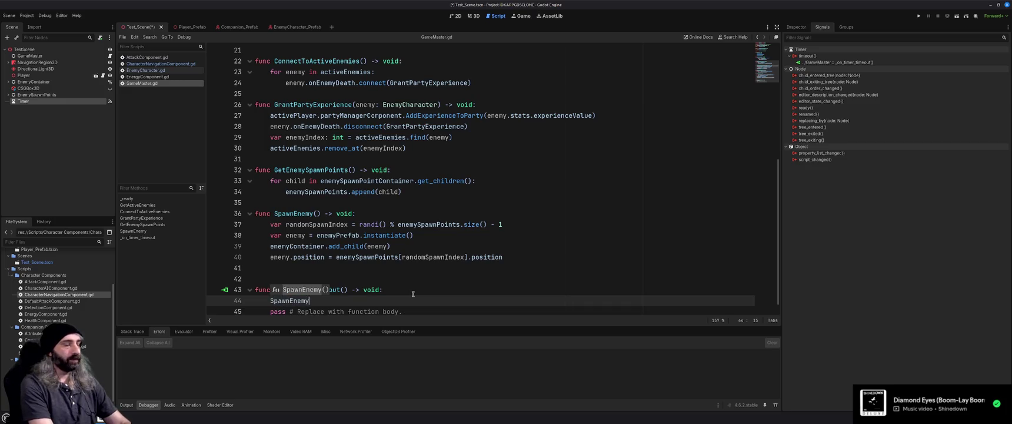
pyautogui.press('Return')
pyautogui.scroll(-1, 398, 297)
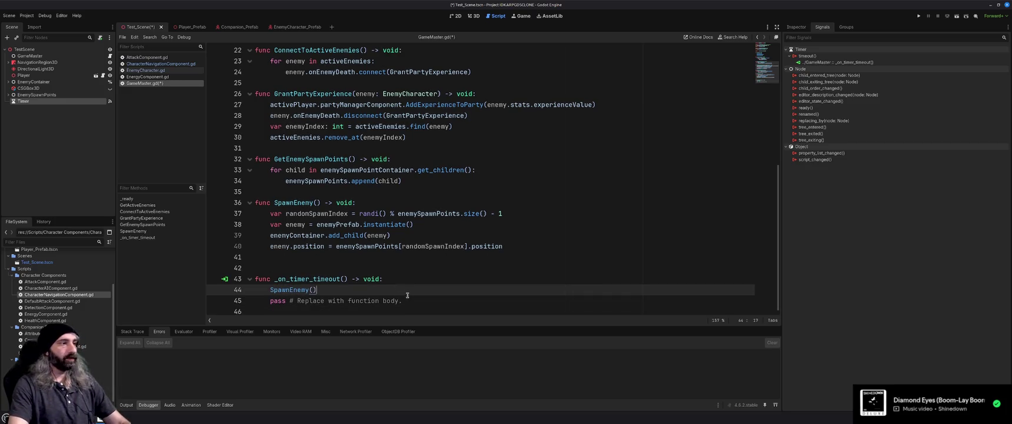
pyautogui.click(409, 300)
pyautogui.hotkey('shift', 'Home')
pyautogui.press('BackSpace')
pyautogui.hotkey('shift', 'Home')
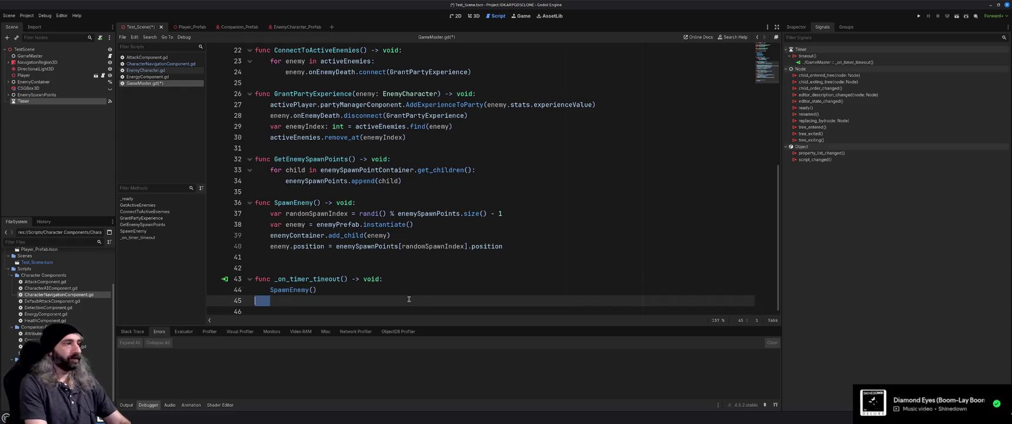
pyautogui.press('BackSpace')
pyautogui.press('BackSpace')
pyautogui.hotkey('ctrl', 's')
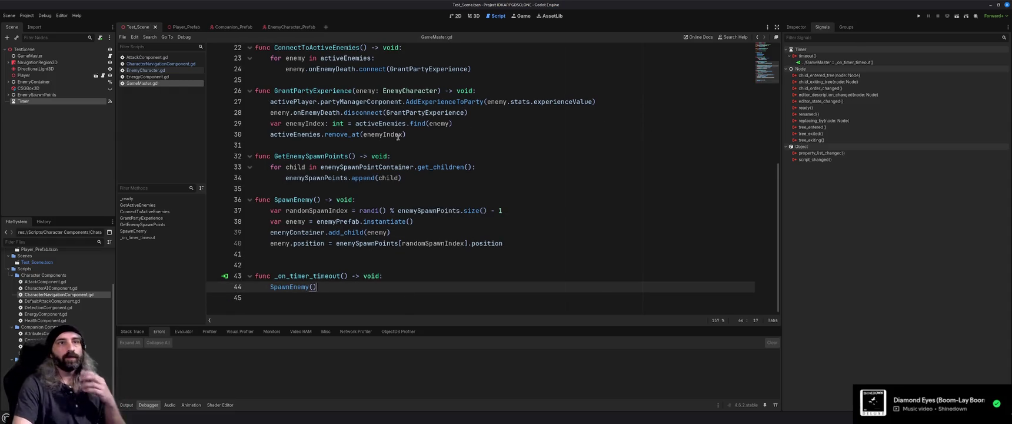
pyautogui.click(798, 28)
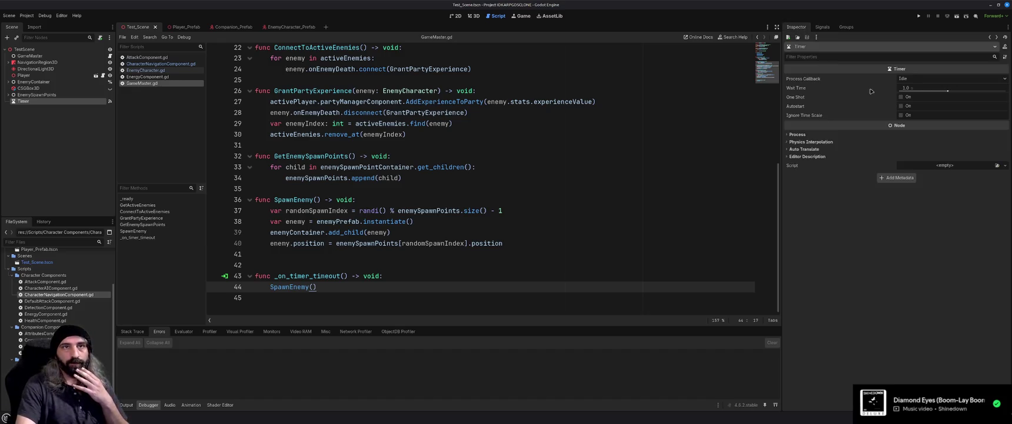
# Keep the Timer's Wait Time at 1.0 s and run the game, moving the player to watch spawning.
pyautogui.click(926, 89)
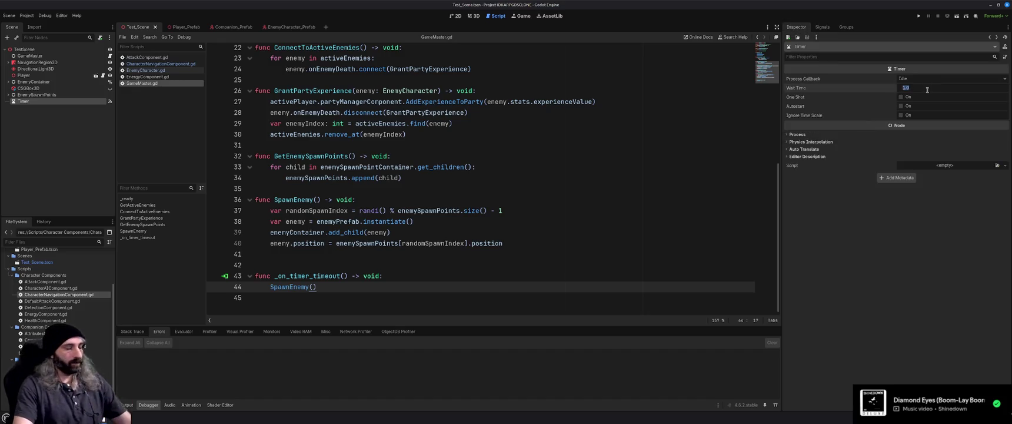
pyautogui.press('Return')
pyautogui.press('F5')
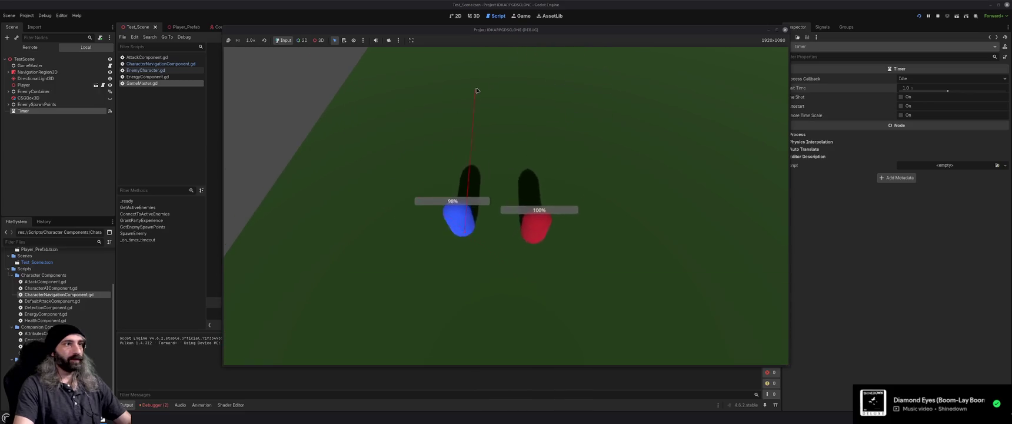
pyautogui.click(457, 84)
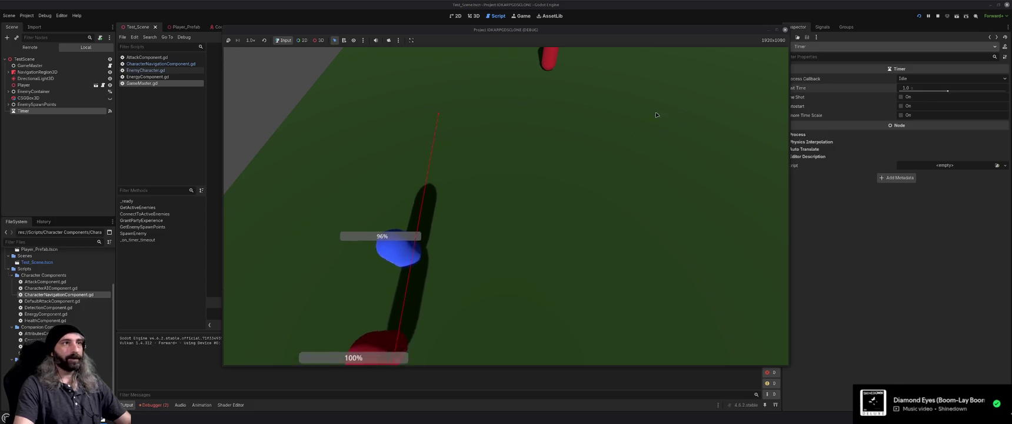
pyautogui.click(929, 17)
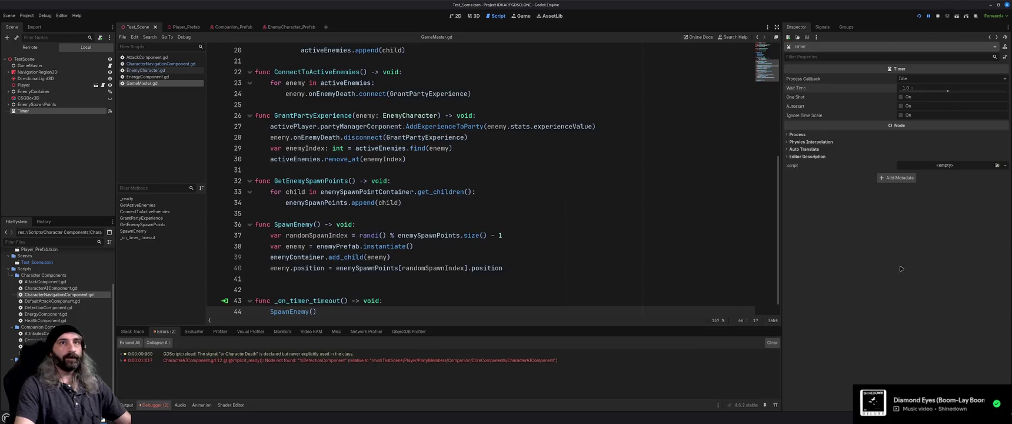
# Inspect the node-not-found error and check the spawned enemies inside EnemyContainer.
pyautogui.doubleClick(371, 360)
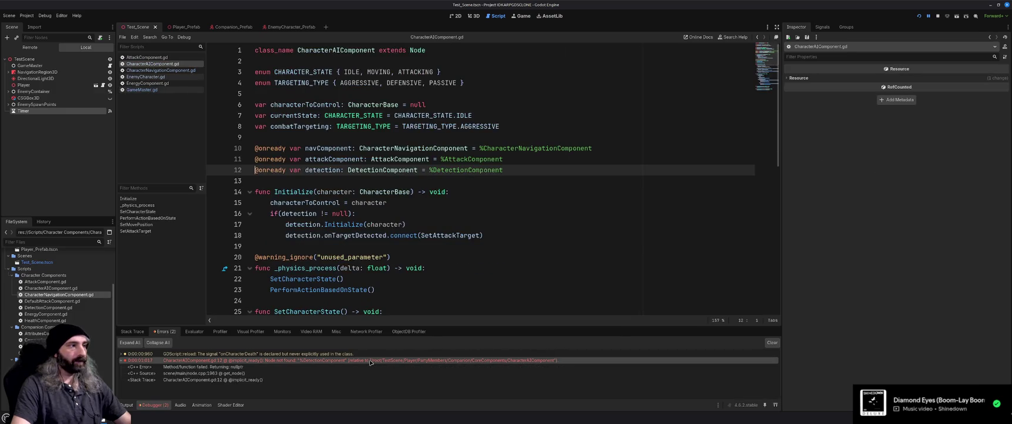
pyautogui.moveTo(103, 418)
pyautogui.click(139, 403)
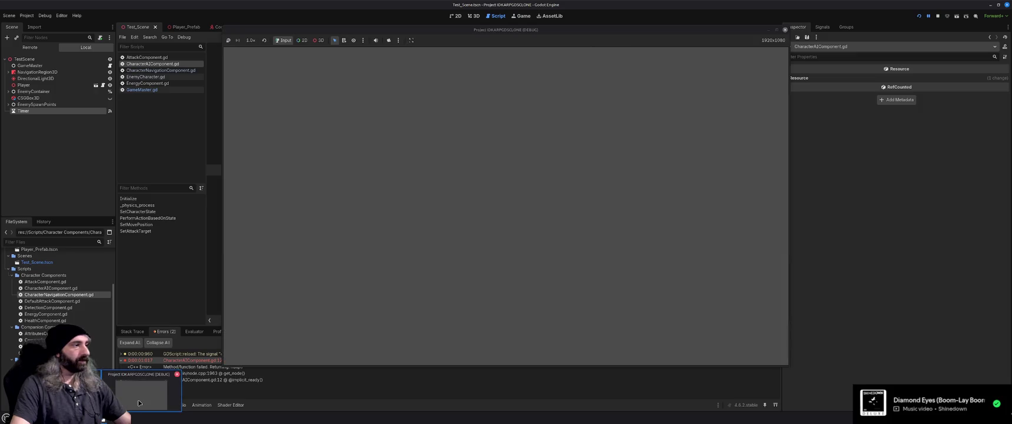
pyautogui.click(8, 92)
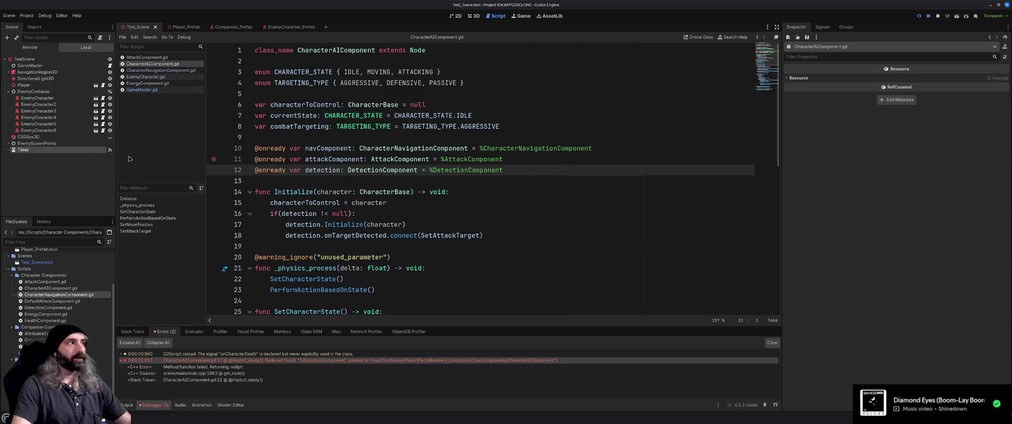
# Turn on the Timer's Autostart and run the project again.
pyautogui.click(59, 149)
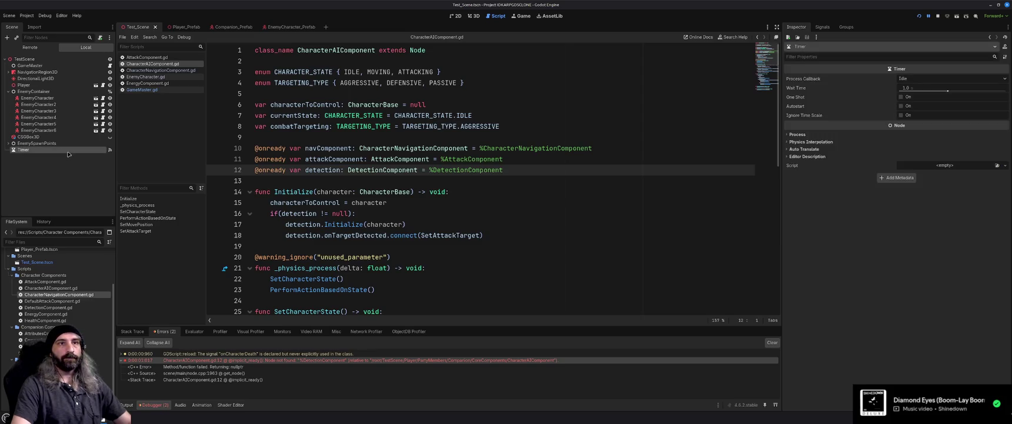
pyautogui.click(901, 106)
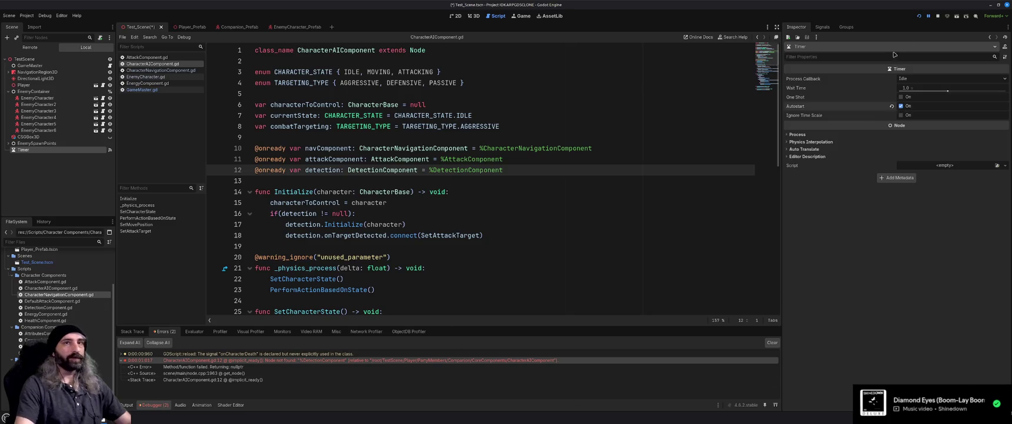
pyautogui.click(919, 16)
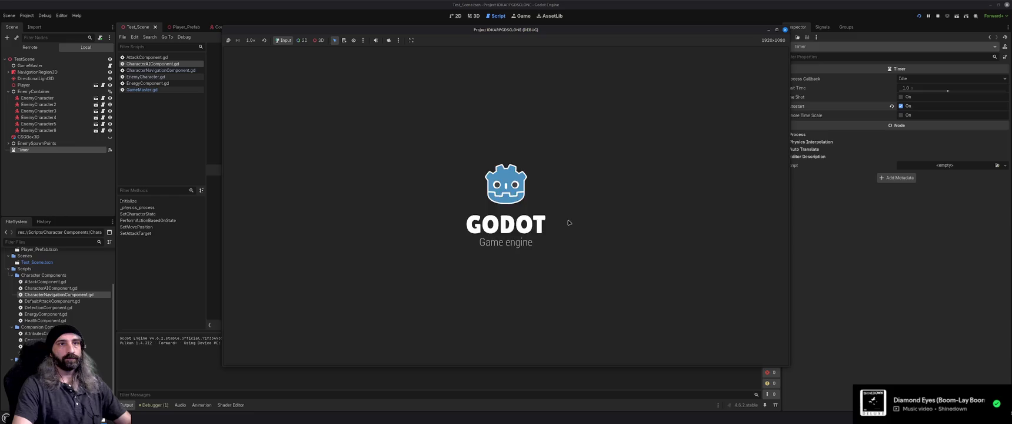
# Stop and relaunch the game, watch red enemies appear around the blue player, then stop it.
pyautogui.press('F8')
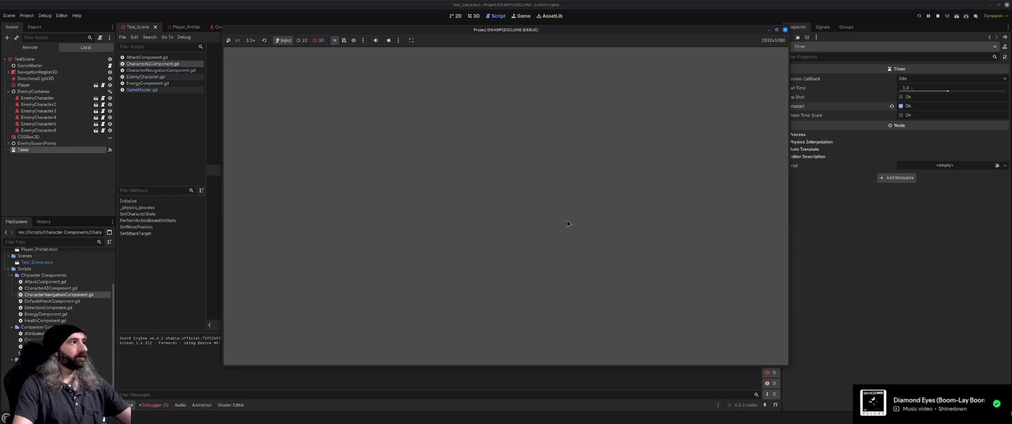
pyautogui.press('F5')
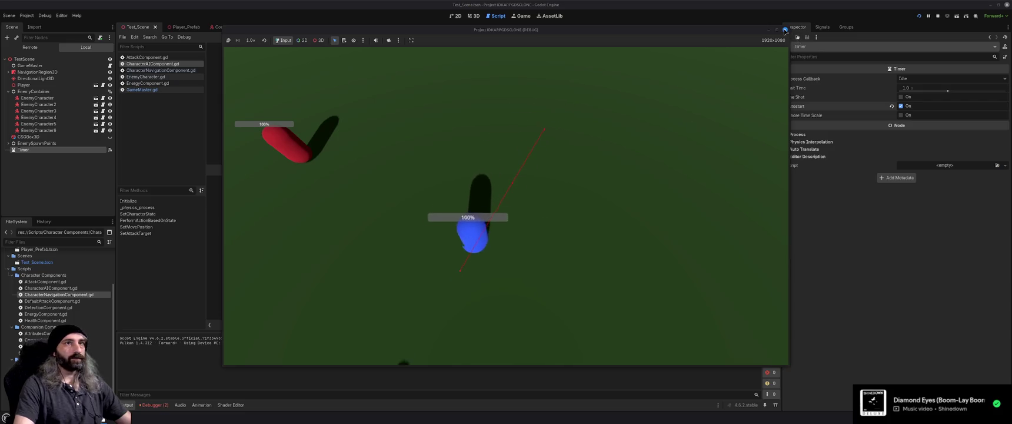
pyautogui.click(786, 29)
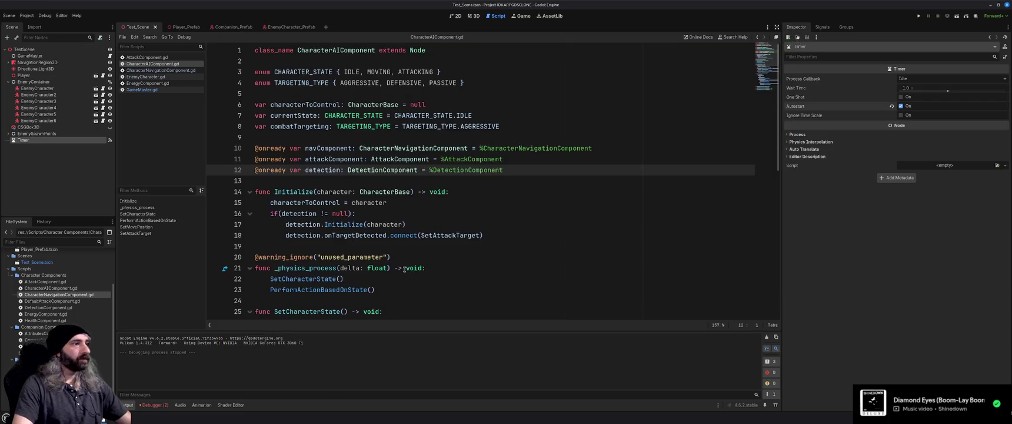
# Open GameMaster.gd and delete the empty line 42 before _on_timer_timeout.
pyautogui.scroll(-10, 400, 270)
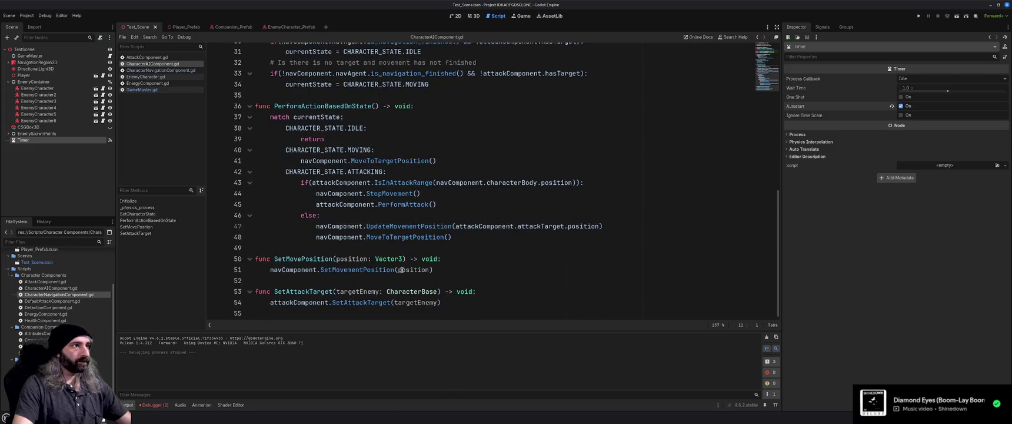
pyautogui.click(142, 90)
pyautogui.scroll(-1, 399, 230)
pyautogui.click(271, 278)
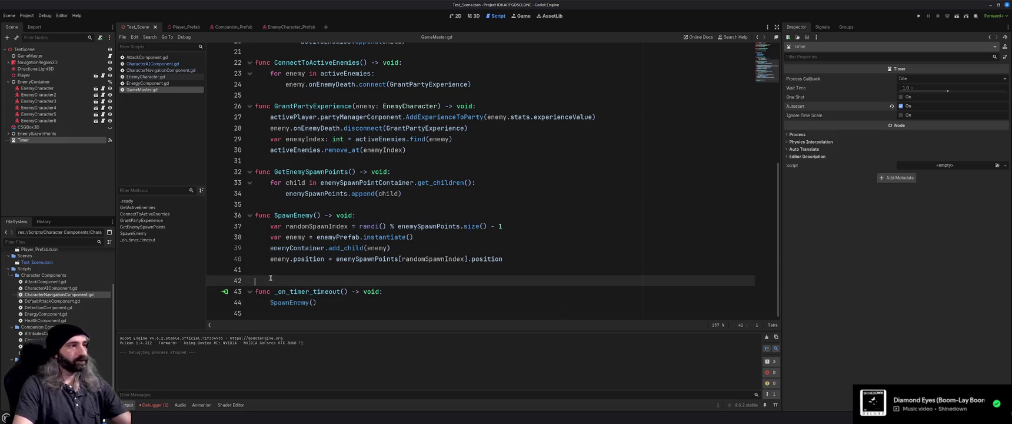
pyautogui.press('BackSpace')
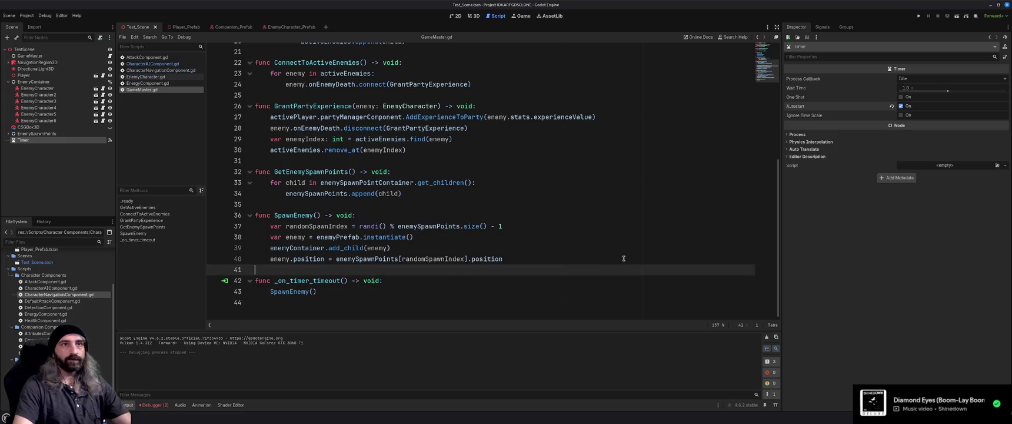
# Review the Timer's signal connections in the Node > Signals panel.
pyautogui.moveTo(837, 91)
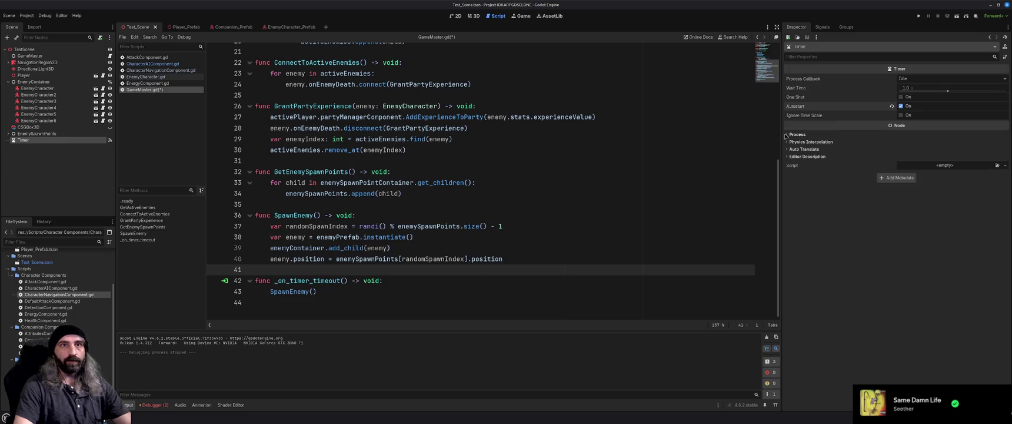
pyautogui.moveTo(804, 88)
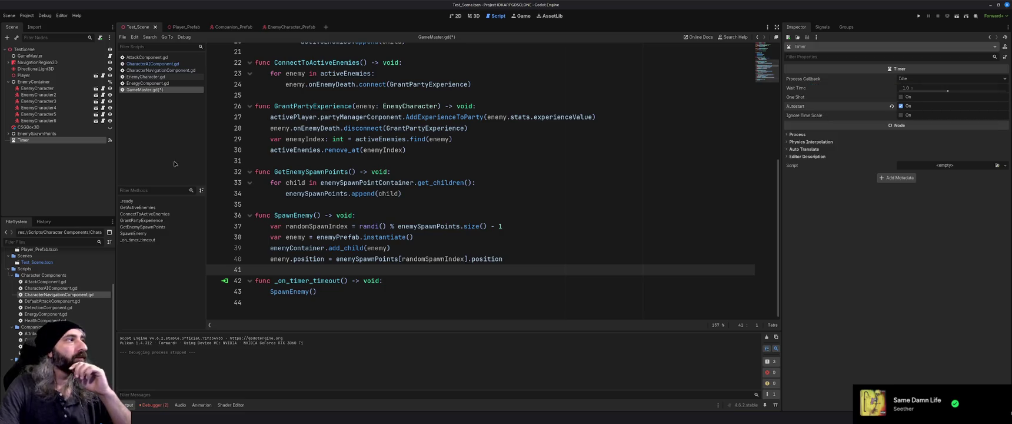
pyautogui.click(995, 47)
pyautogui.click(995, 47)
pyautogui.click(818, 26)
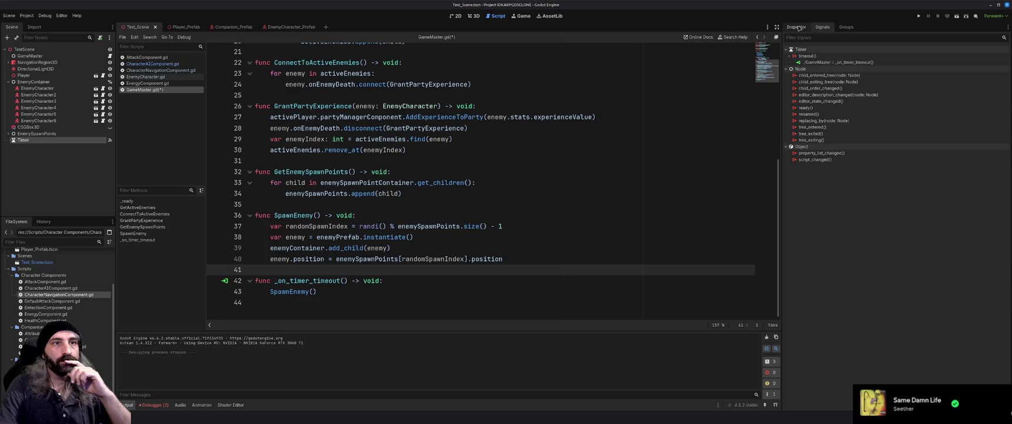
# Return to the Inspector and select GameMaster to review Active Player, spawn container and enemy prefab.
pyautogui.click(798, 28)
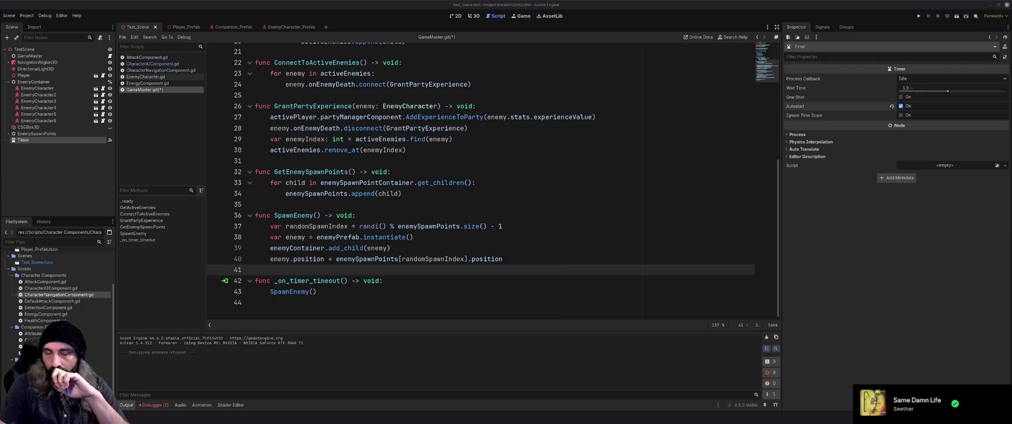
pyautogui.click(52, 57)
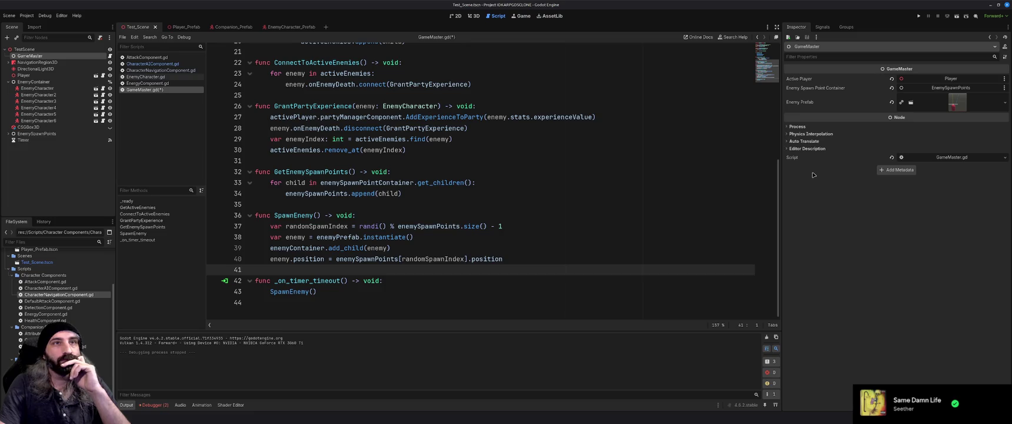
# Add breakpoints on lines 33 and 34 of GetEnemySpawnPoints, then start a debug run with F5.
pyautogui.click(474, 208)
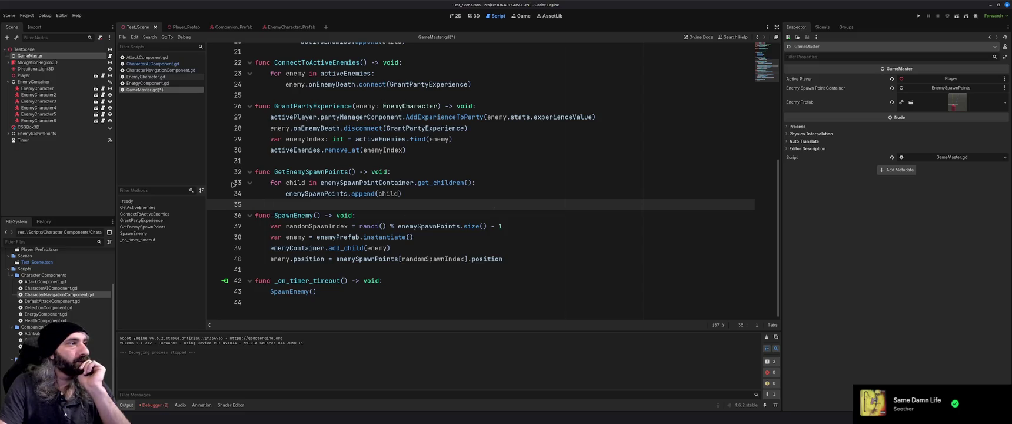
pyautogui.click(214, 182)
pyautogui.click(213, 193)
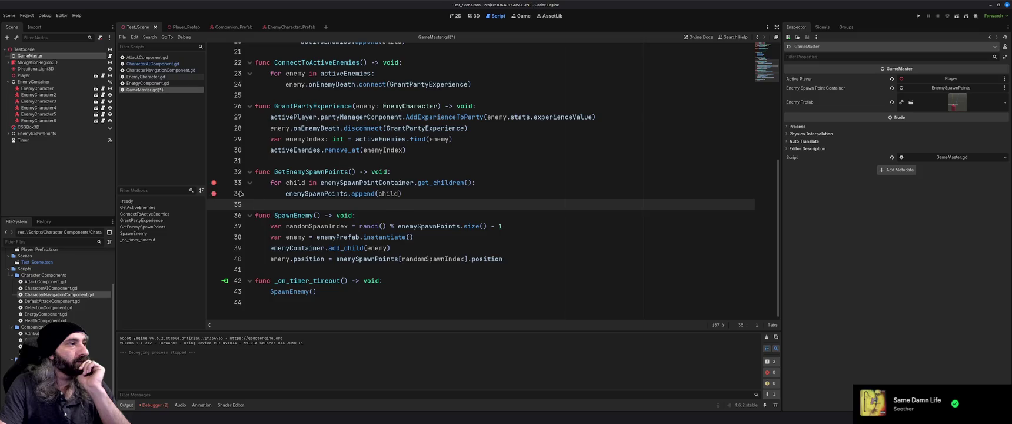
pyautogui.scroll(2, 240, 193)
pyautogui.scroll(2, 240, 193)
pyautogui.scroll(1, 240, 193)
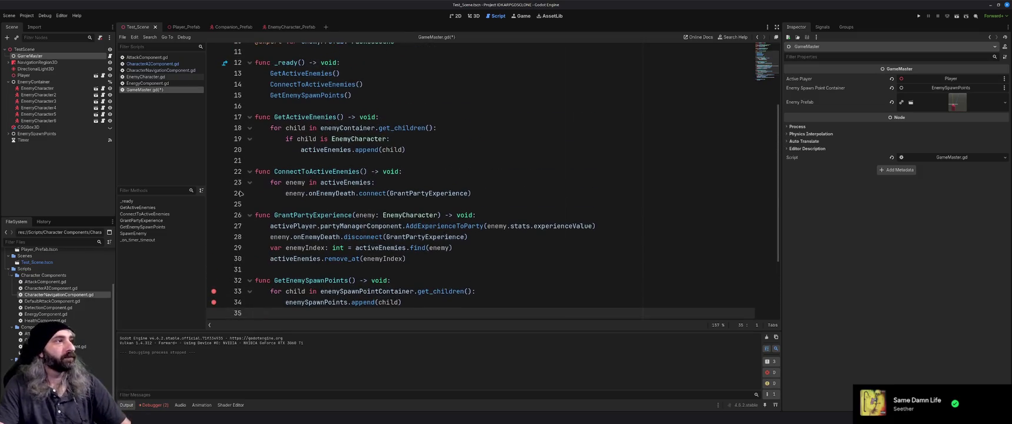
pyautogui.scroll(-3, 240, 193)
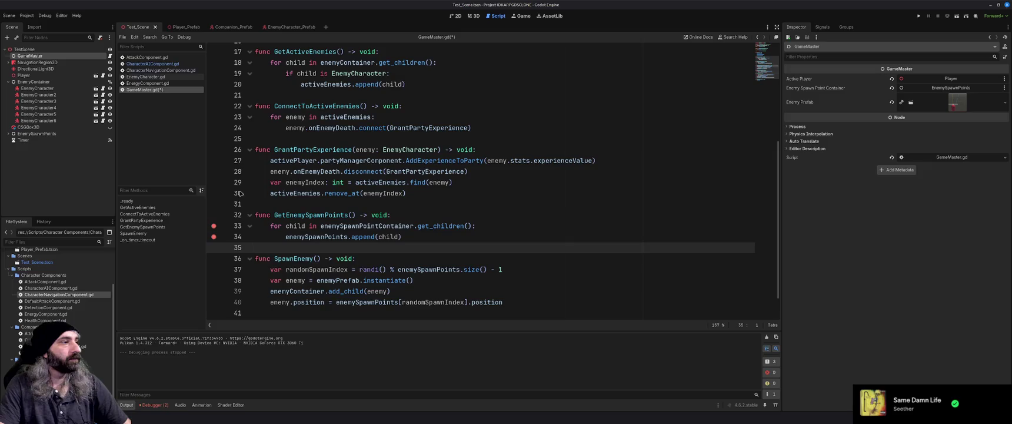
pyautogui.scroll(8, 240, 193)
pyautogui.press('F5')
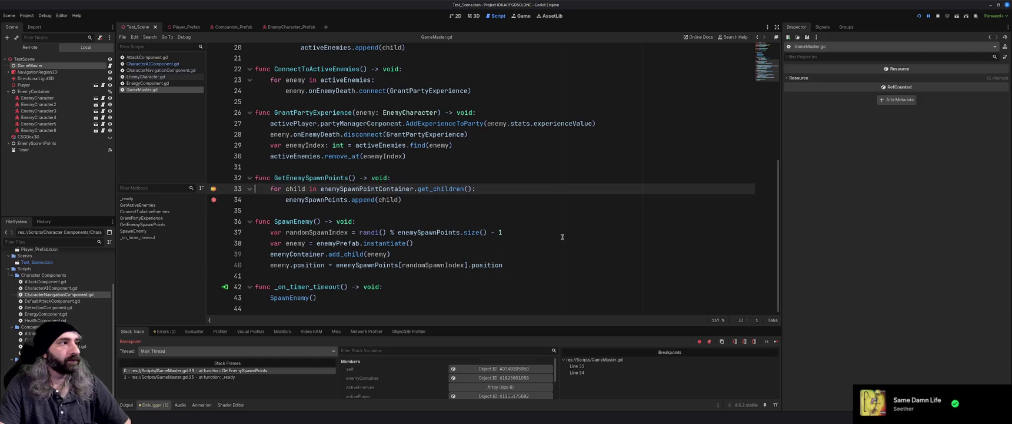
# Continue through the spawn-point loop iterations, inspecting values at the line 33–34 breakpoints.
pyautogui.click(775, 342)
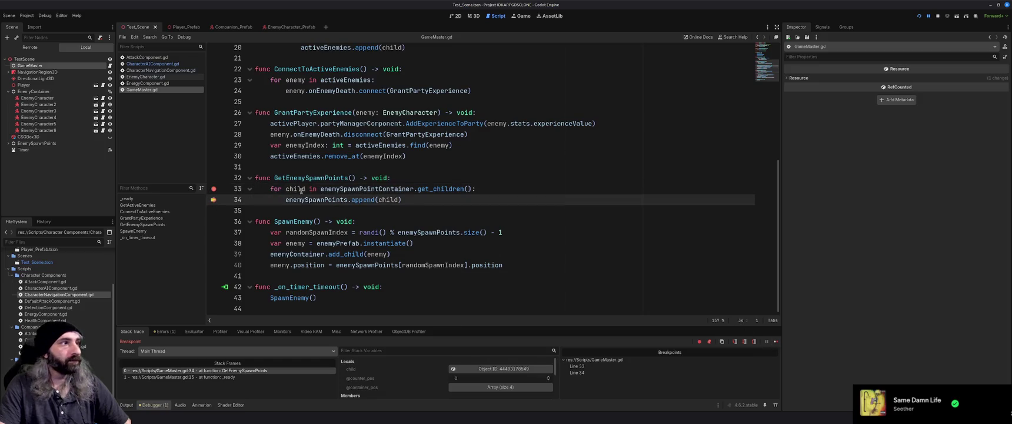
pyautogui.moveTo(293, 188)
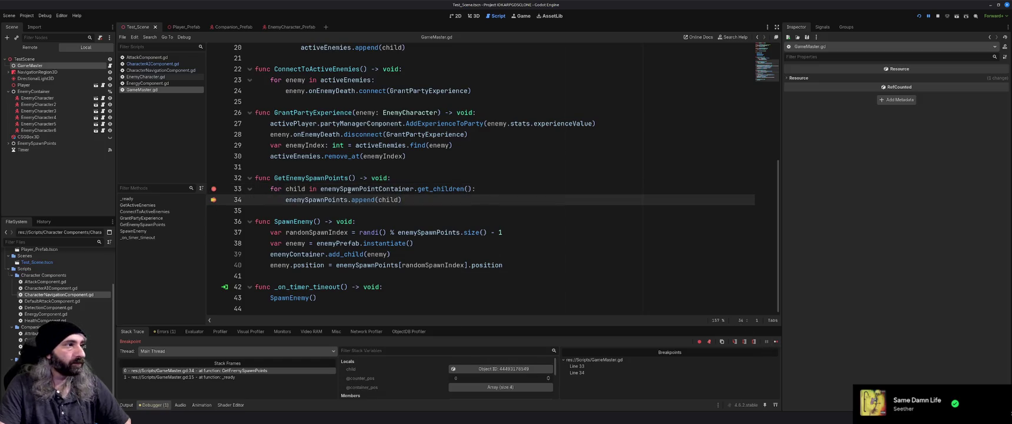
pyautogui.moveTo(349, 190)
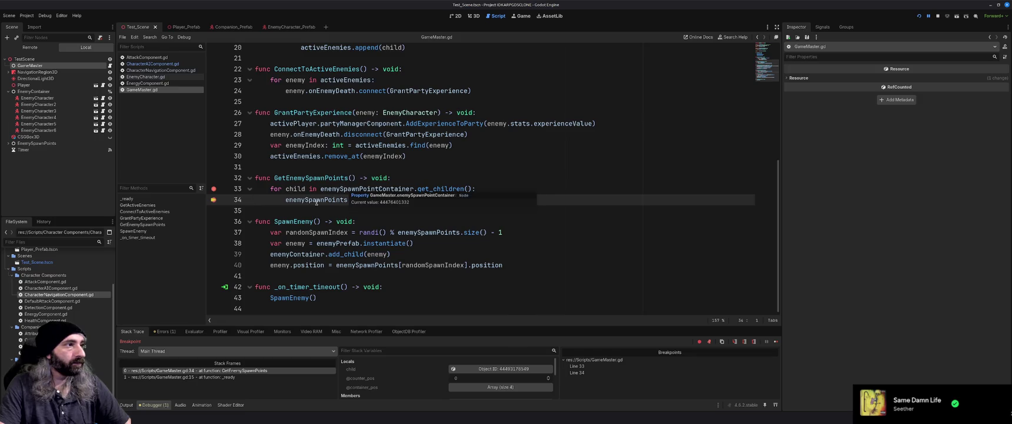
pyautogui.click(777, 341)
pyautogui.moveTo(318, 200)
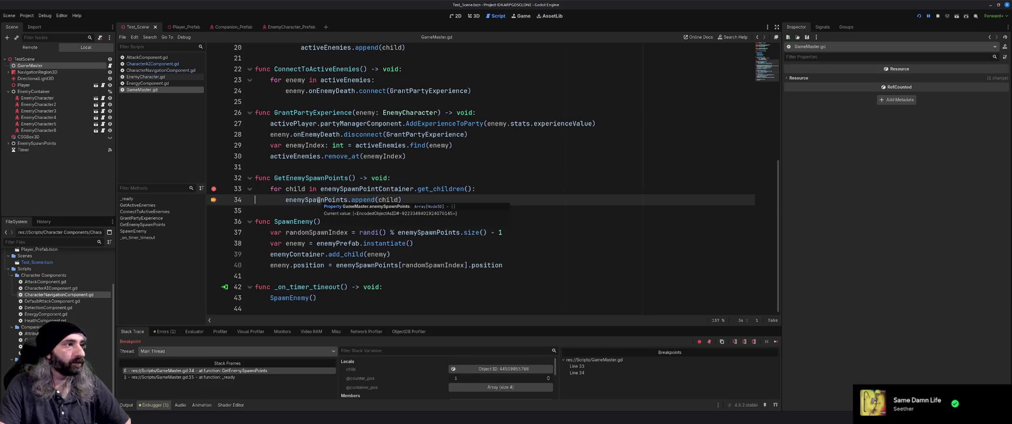
pyautogui.press('F12')
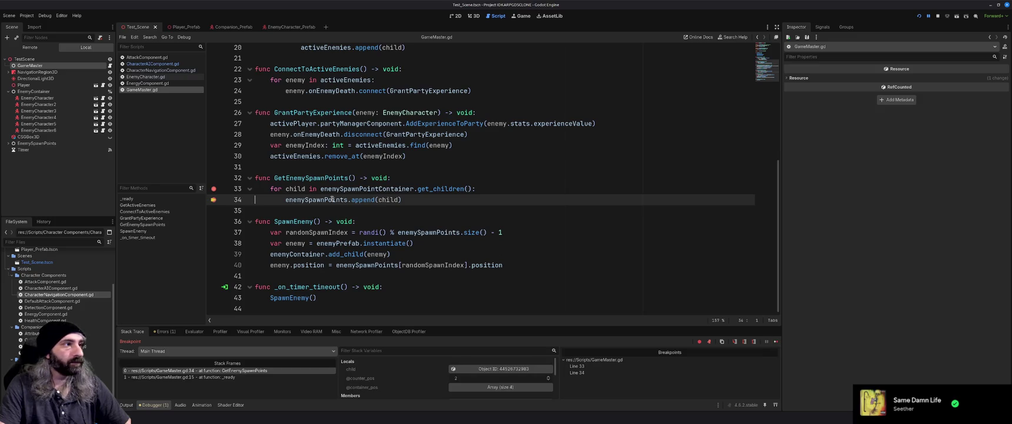
# Add breakpoints on SpawnEnemy lines 37–40 and resume until execution halts inside SpawnEnemy.
pyautogui.click(213, 233)
pyautogui.click(213, 243)
pyautogui.click(214, 253)
pyautogui.click(213, 265)
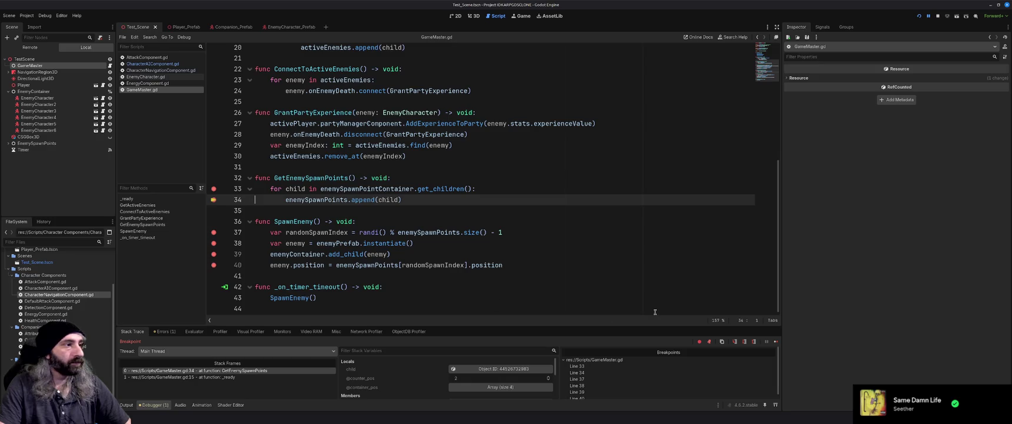
pyautogui.click(775, 342)
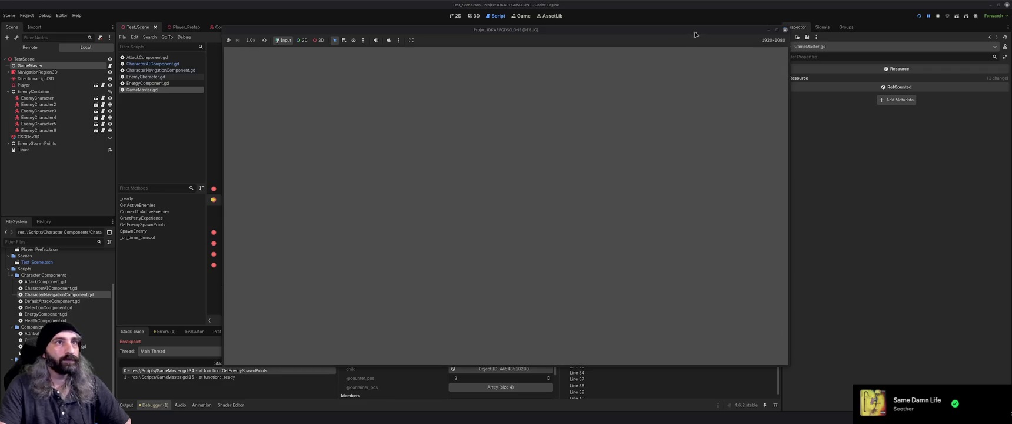
pyautogui.moveTo(693, 33); pyautogui.dragTo(645, 32)
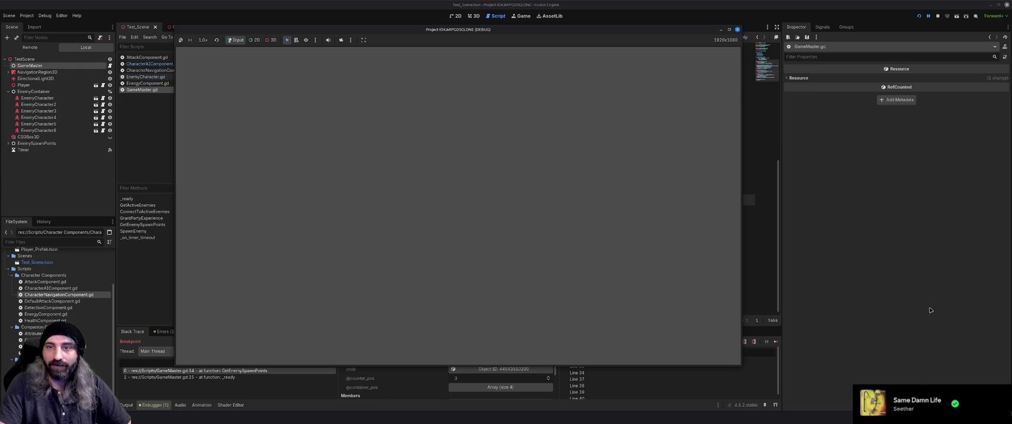
pyautogui.click(777, 342)
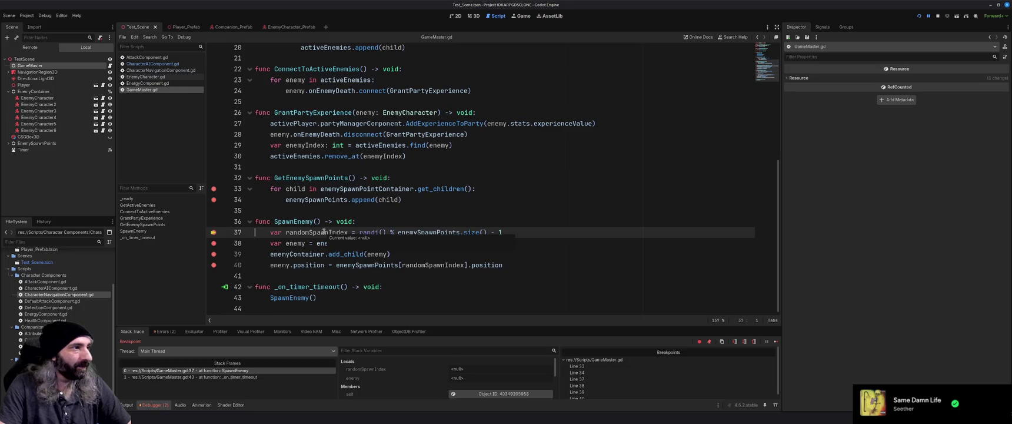
# Inspect variables on lines 37–38 of SpawnEnemy and step over to the add_child line.
pyautogui.moveTo(429, 233)
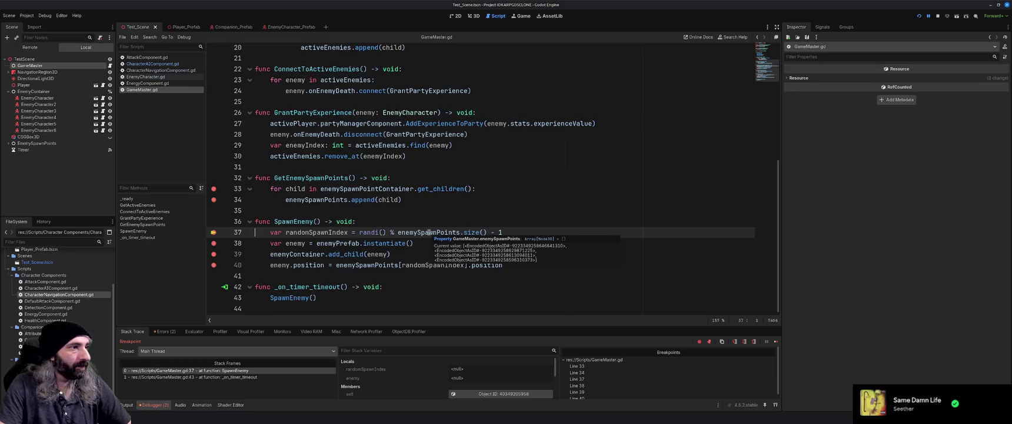
pyautogui.moveTo(472, 233)
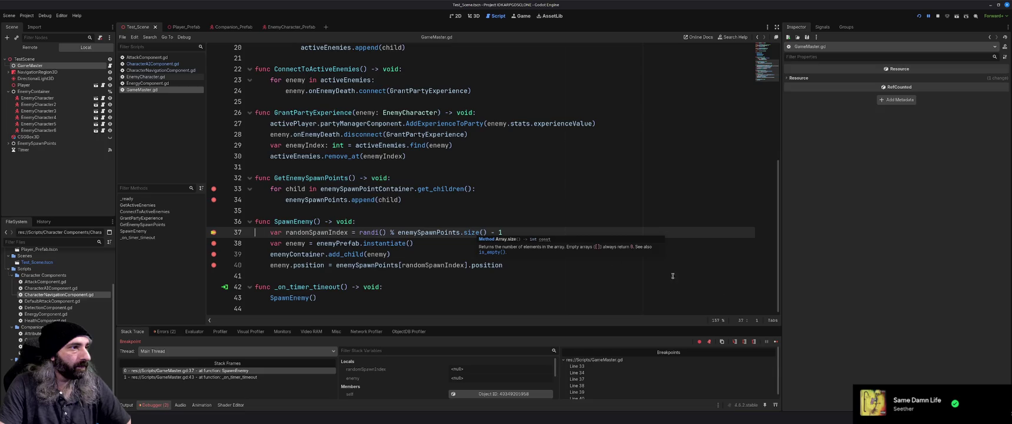
pyautogui.press('F10')
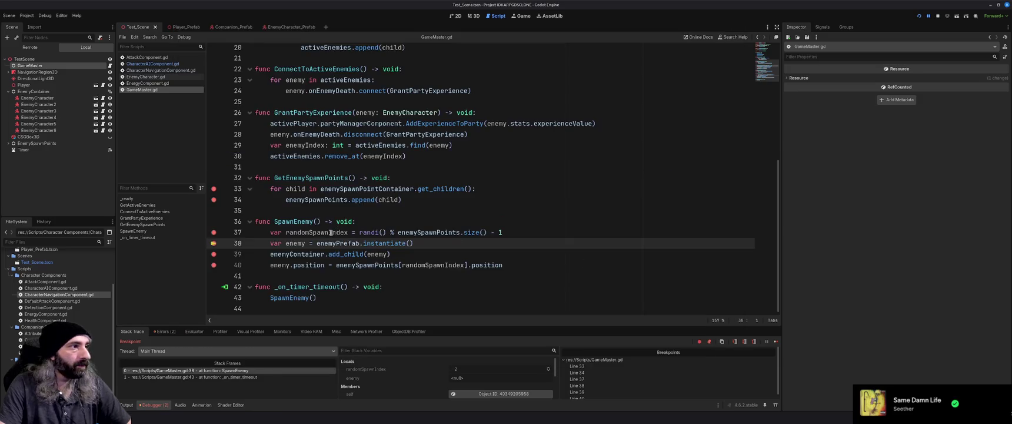
pyautogui.moveTo(331, 233)
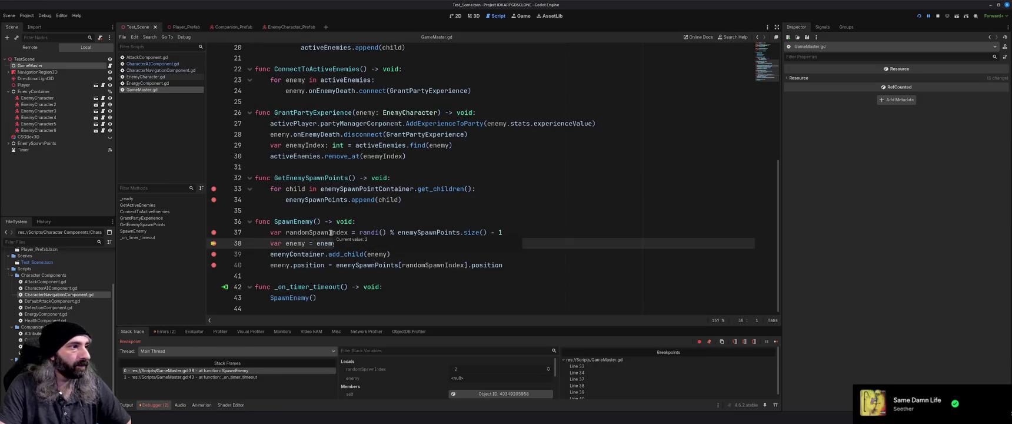
pyautogui.moveTo(298, 245)
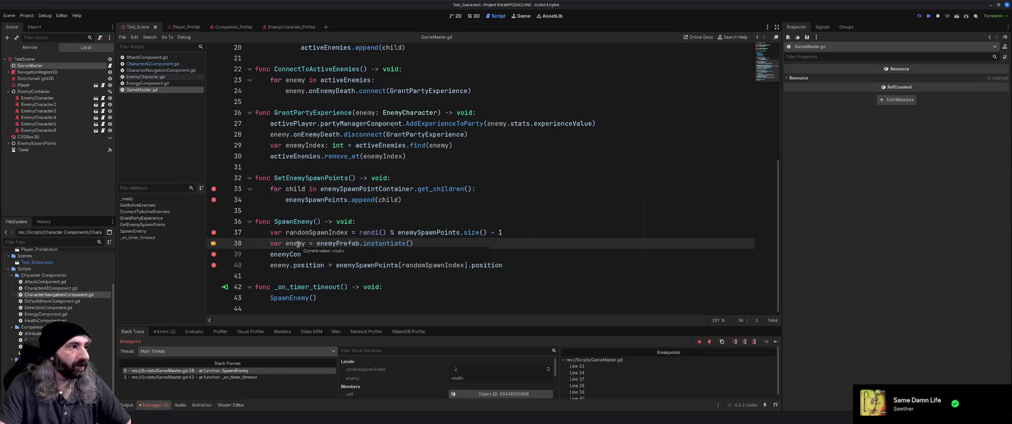
pyautogui.moveTo(353, 243)
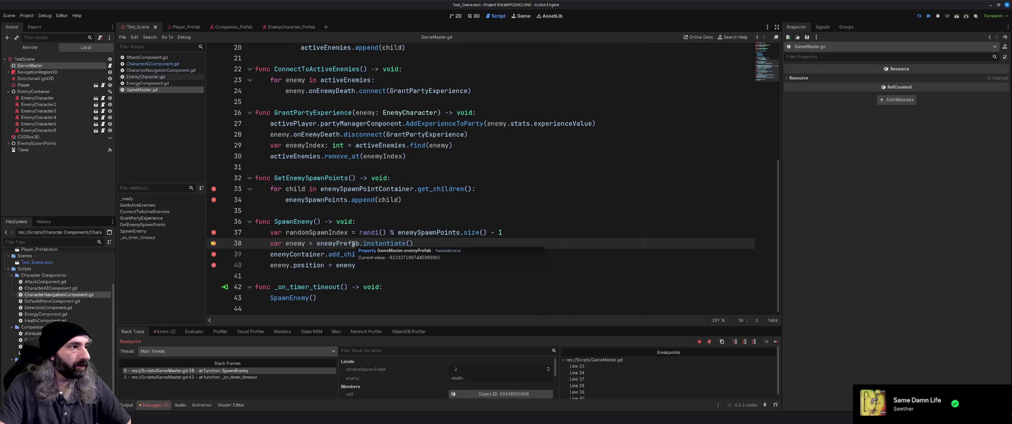
pyautogui.moveTo(383, 245)
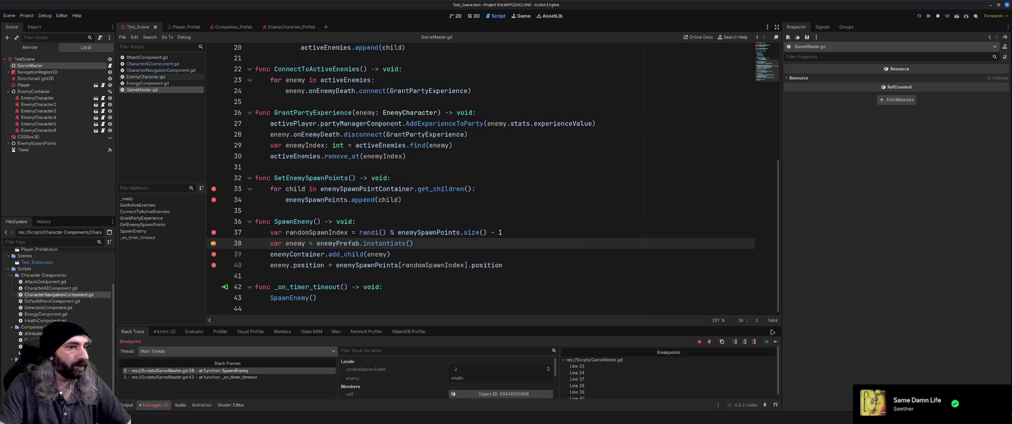
pyautogui.press('F10')
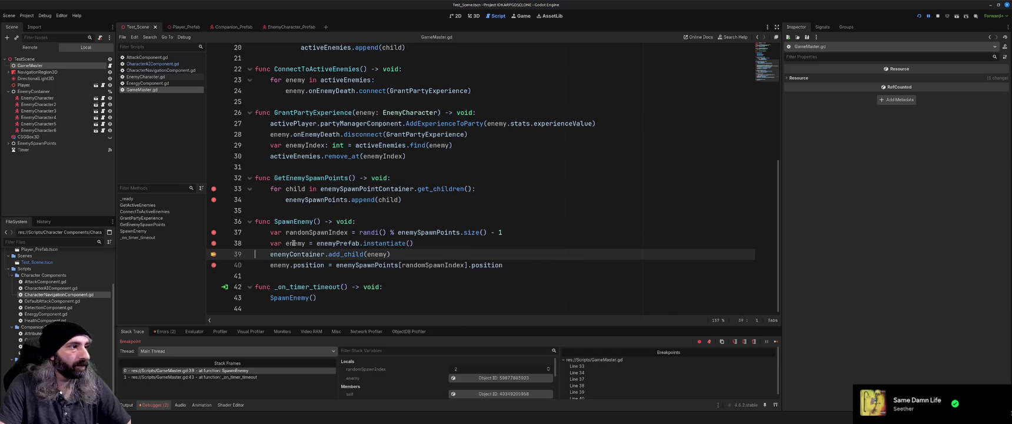
# Type 'ntainer.add_child(enemy)', advance to the position assignment line, then resume the game.
pyautogui.write('ntainer.add_child(enemy)')
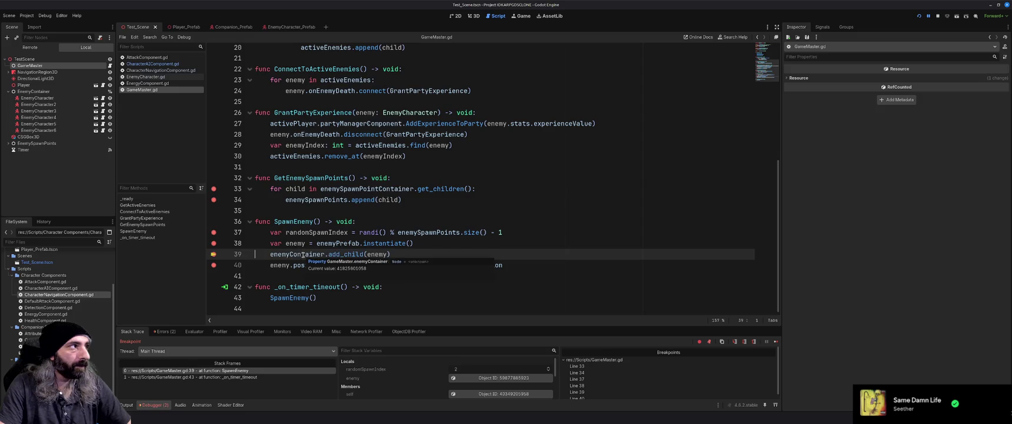
pyautogui.click(776, 341)
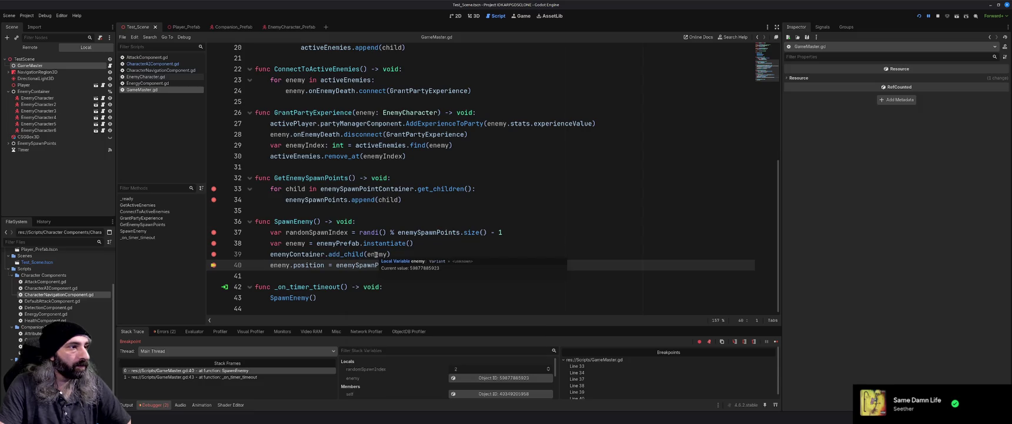
pyautogui.moveTo(297, 243)
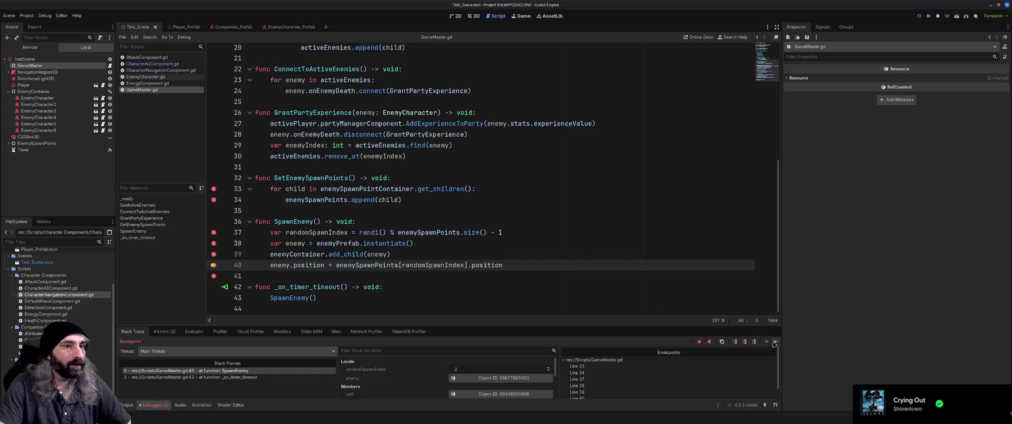
pyautogui.click(775, 342)
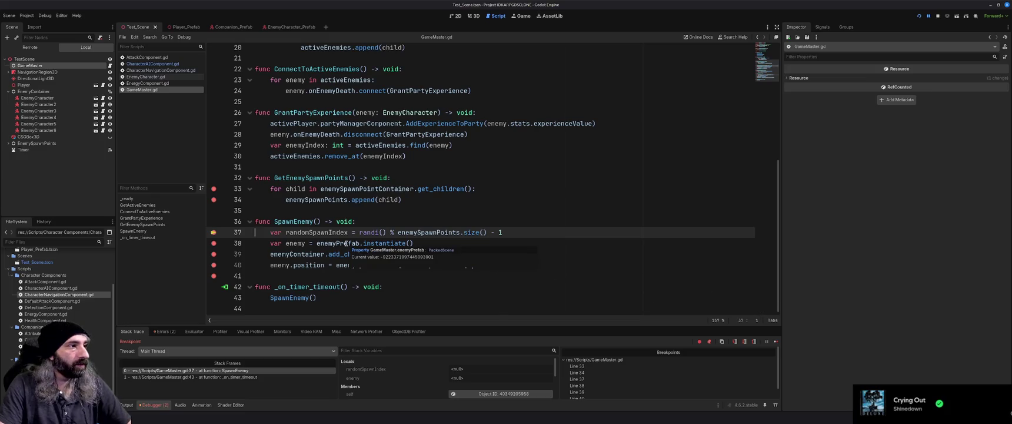
pyautogui.scroll(5, 346, 243)
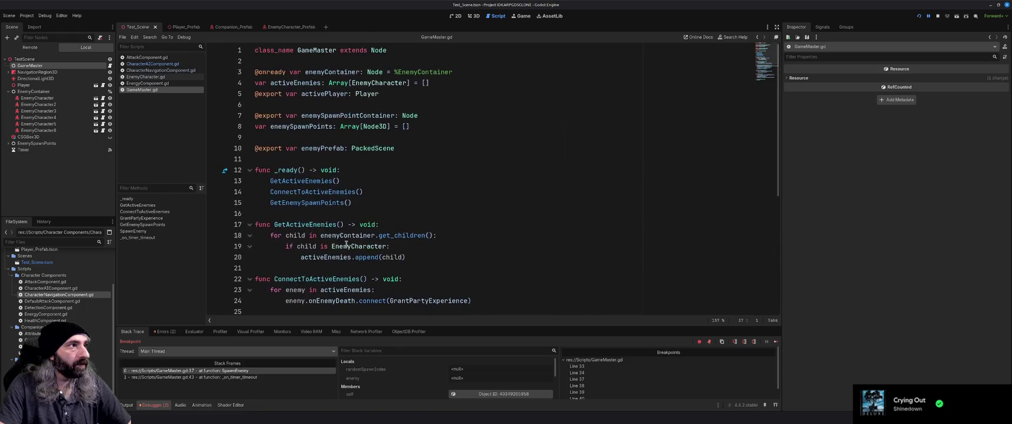
# Resume past two more breakpoints, then close the running game window.
pyautogui.click(919, 16)
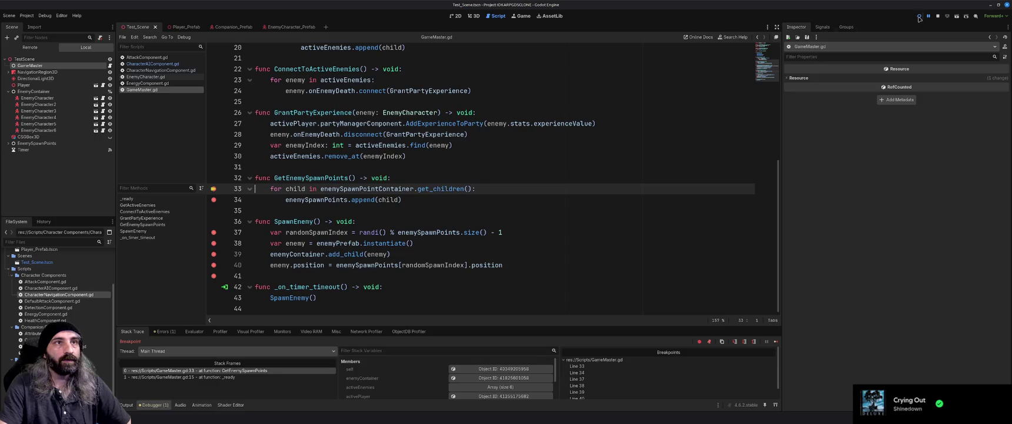
pyautogui.click(920, 16)
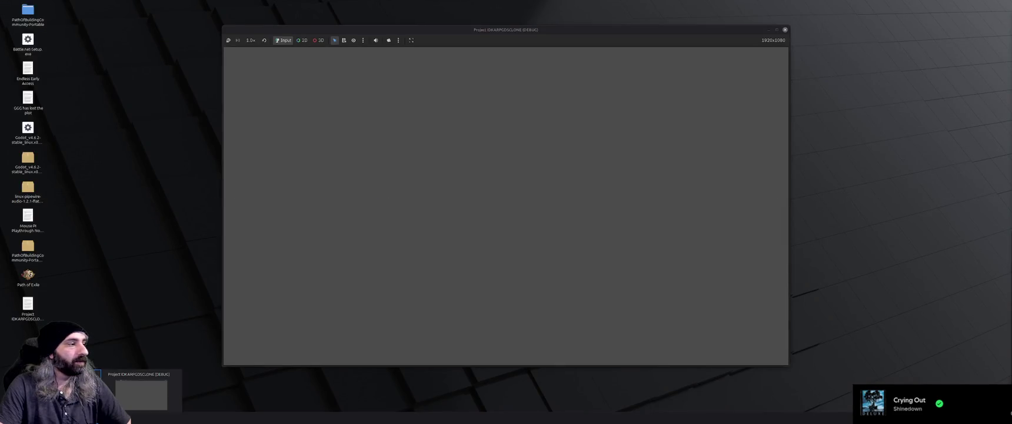
pyautogui.click(785, 30)
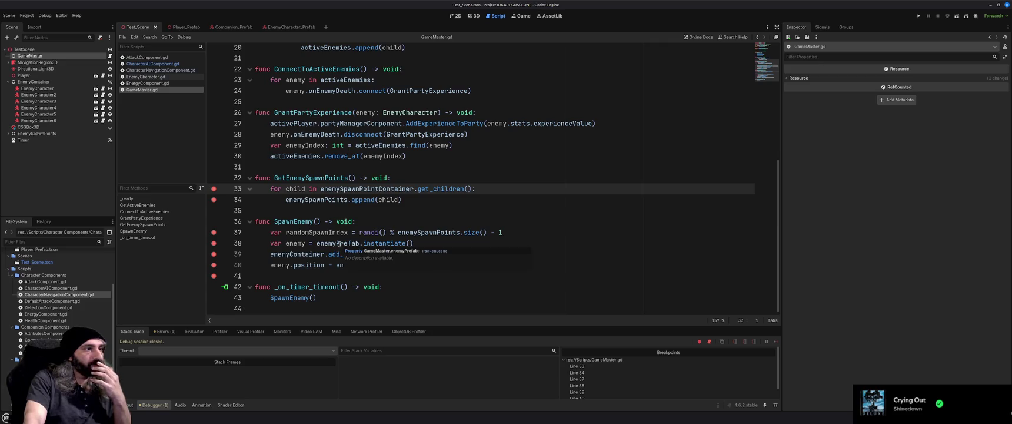
pyautogui.scroll(6, 339, 245)
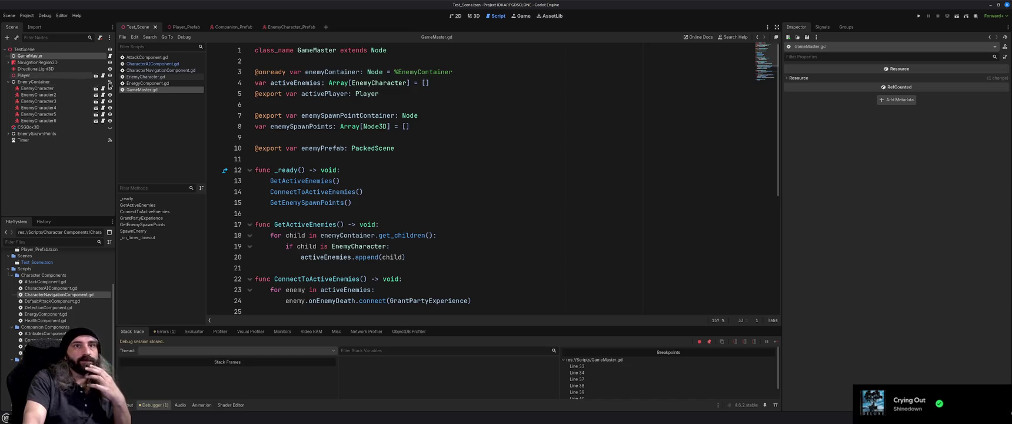
# Open the EnemyCharacter_Prefab scene from GameMaster's Enemy Prefab property, then switch to the browser docs.
pyautogui.click(46, 56)
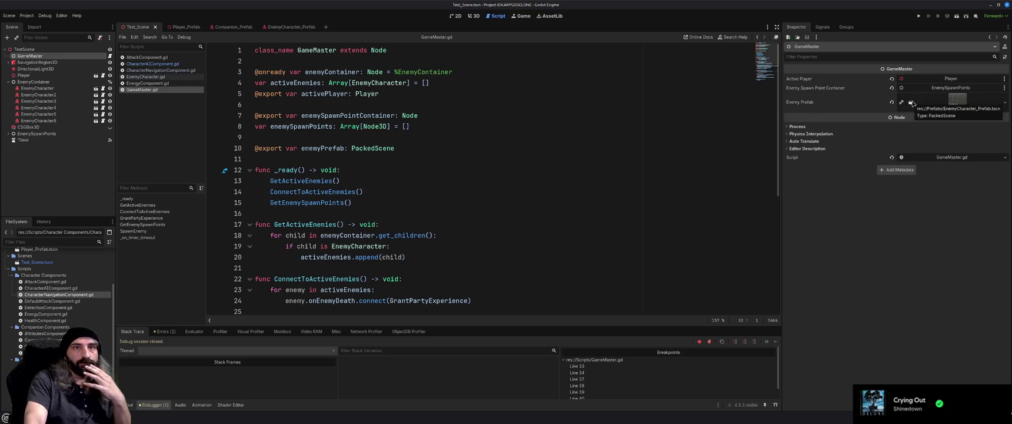
pyautogui.click(912, 103)
pyautogui.click(904, 117)
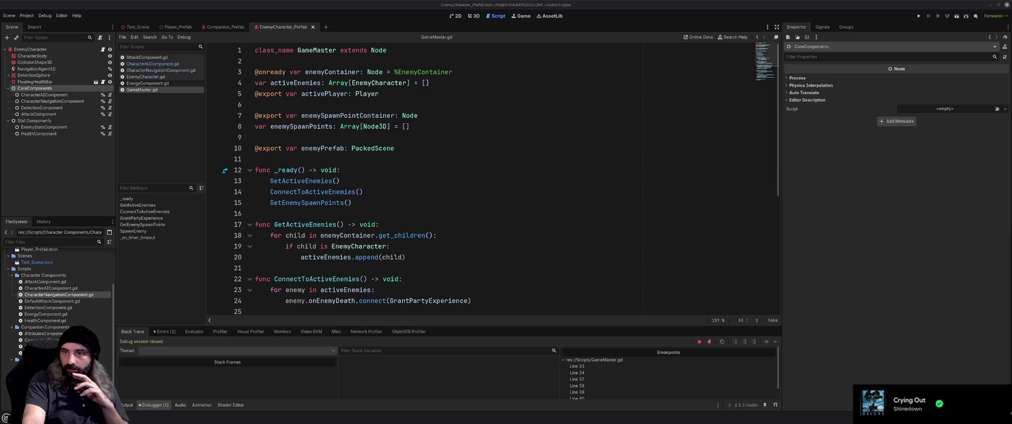
pyautogui.hotkey('alt', 'Tab')
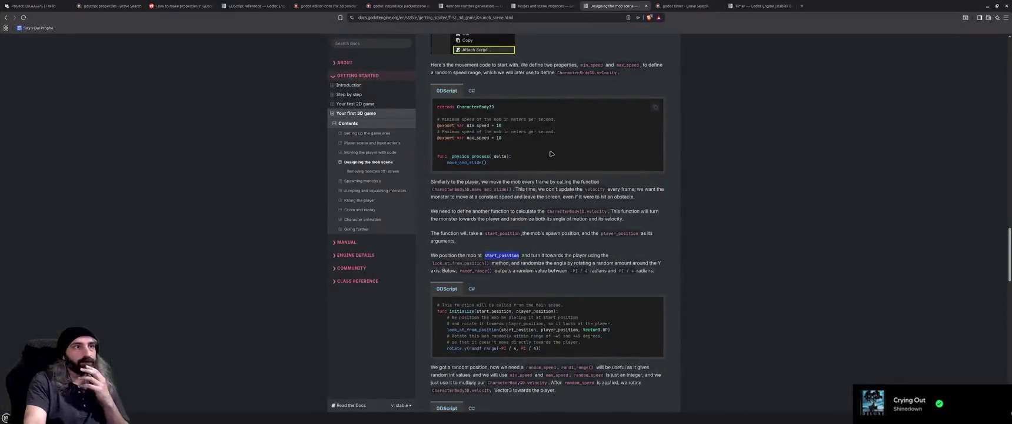
# Read the Nodes and scene instances page, then close it and the Random number generation tab.
pyautogui.click(535, 5)
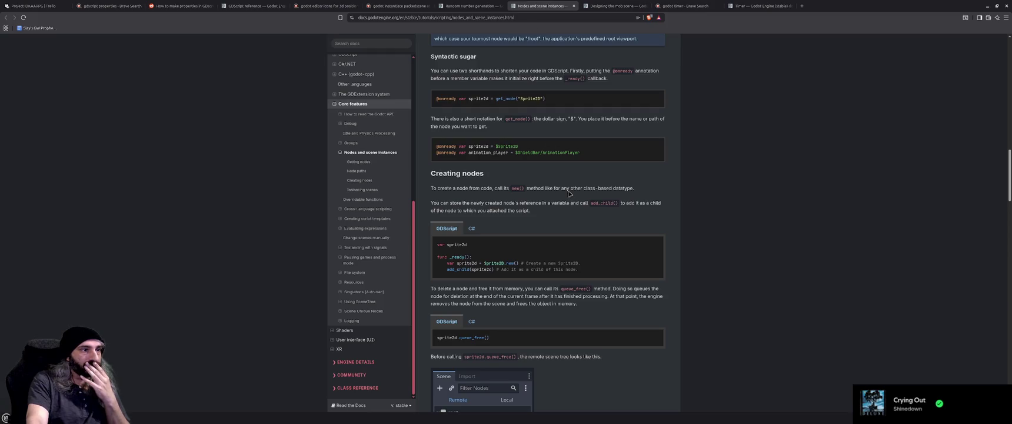
pyautogui.scroll(10, 569, 193)
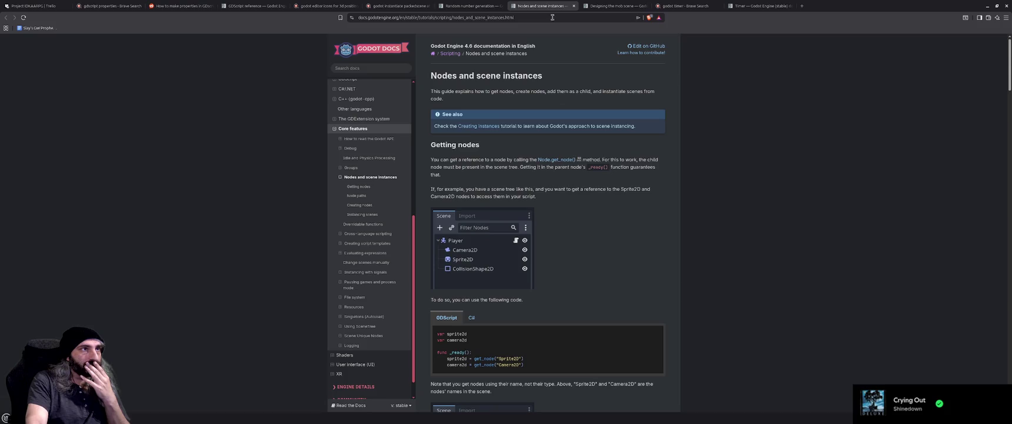
pyautogui.hotkey('ctrl', 'w')
pyautogui.hotkey('ctrl', 'shift', 'Tab')
pyautogui.hotkey('ctrl', 'w')
pyautogui.hotkey('ctrl', 'shift', 'Tab')
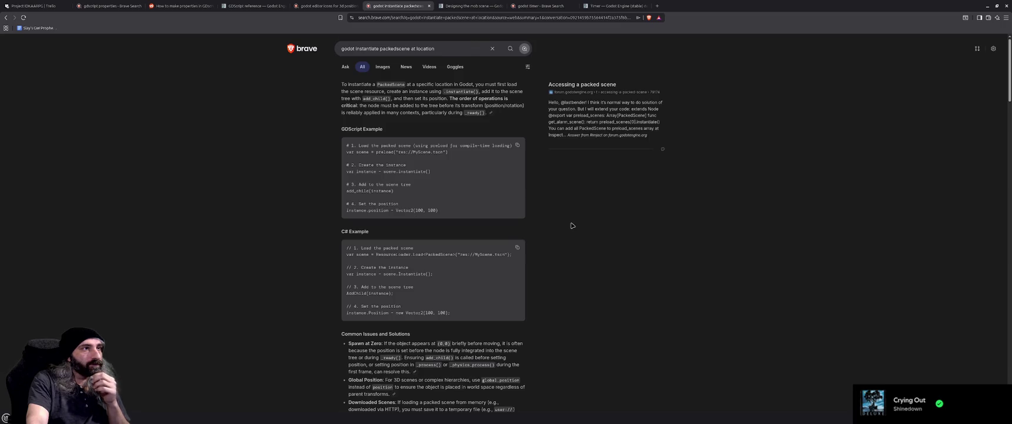
# Return to Godot and place the caret back in the GameMaster script.
pyautogui.hotkey('alt', 'Tab')
pyautogui.click(447, 253)
pyautogui.scroll(-6, 446, 254)
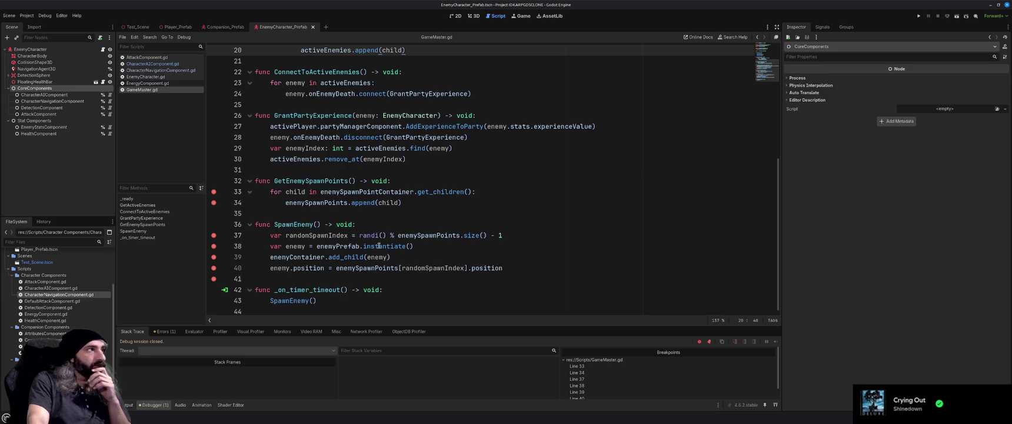
# In Test_Scene, instance EnemyCharacter_Prefab.tscn under TestScene, delete it again, and expand EnemySpawnPoints.
pyautogui.click(137, 28)
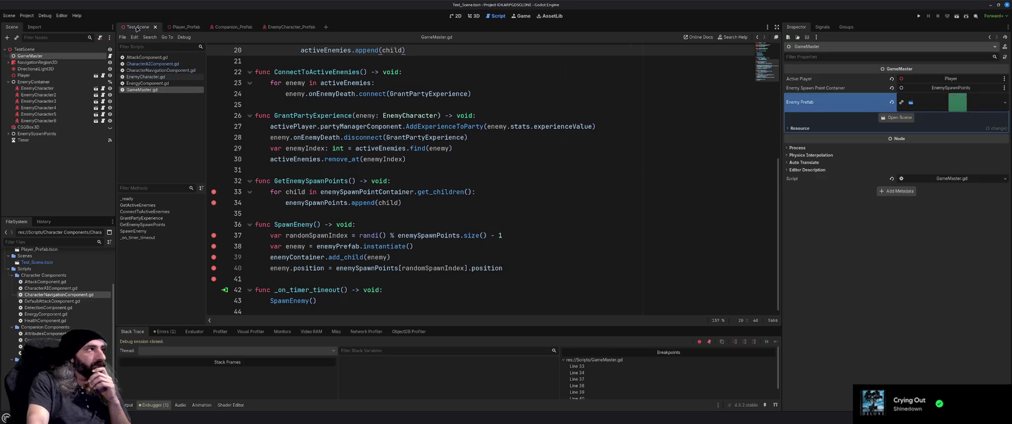
pyautogui.click(35, 50)
pyautogui.rightClick(34, 49)
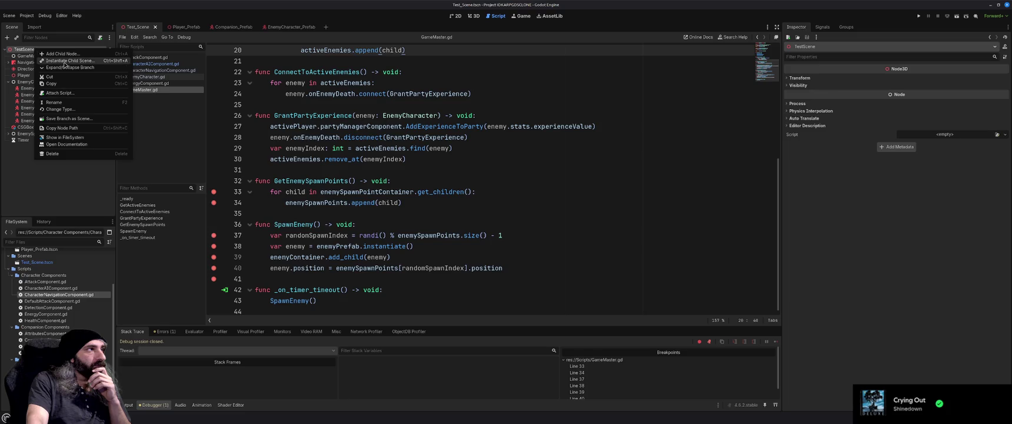
pyautogui.click(64, 62)
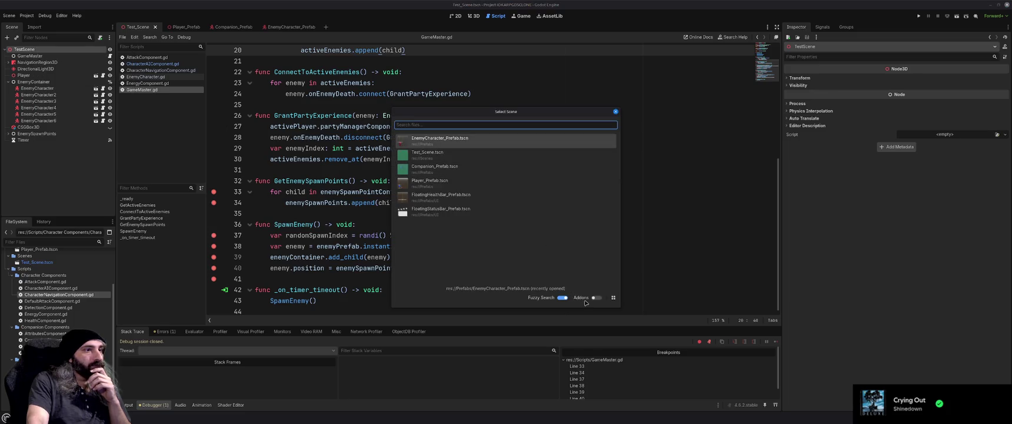
pyautogui.doubleClick(442, 146)
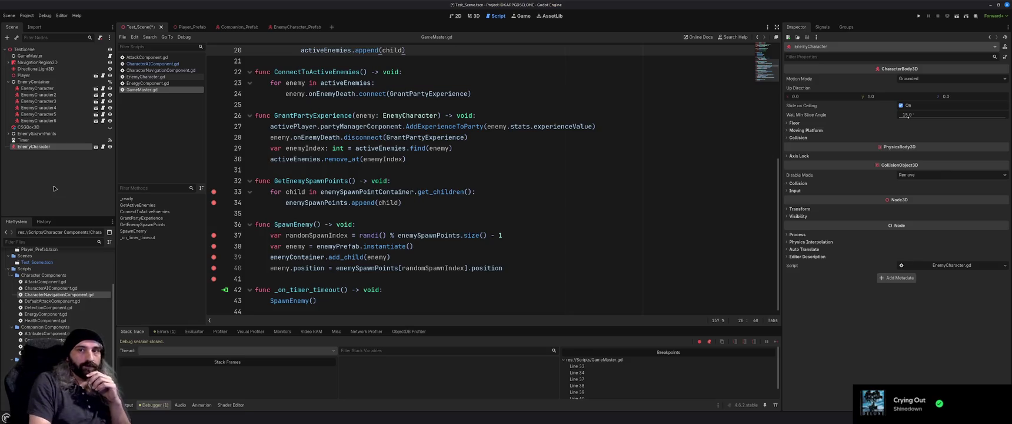
pyautogui.press('Delete')
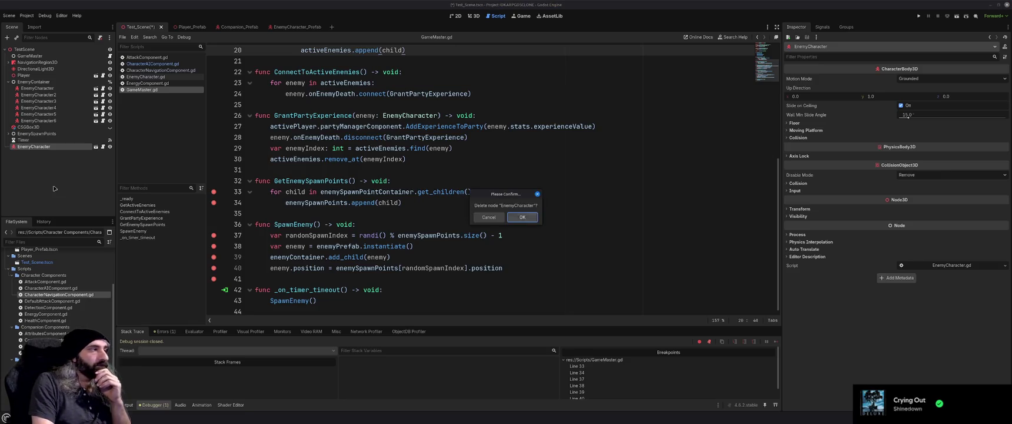
pyautogui.press('Return')
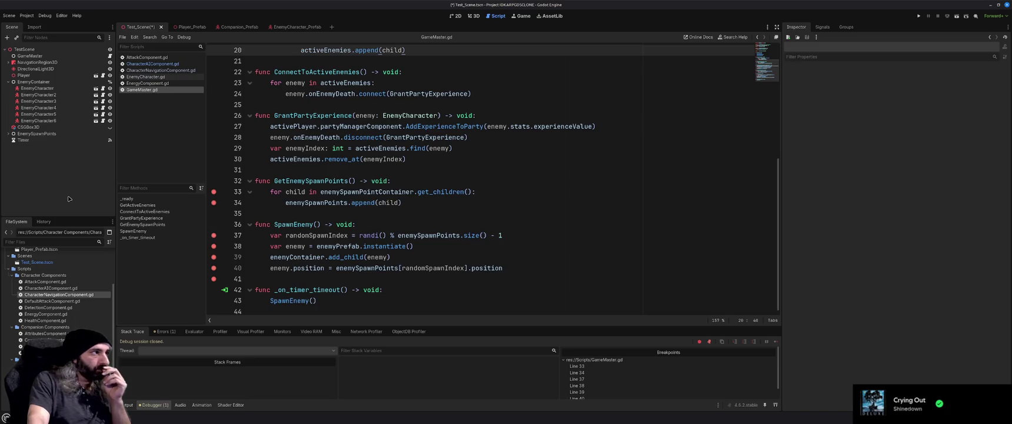
pyautogui.click(8, 134)
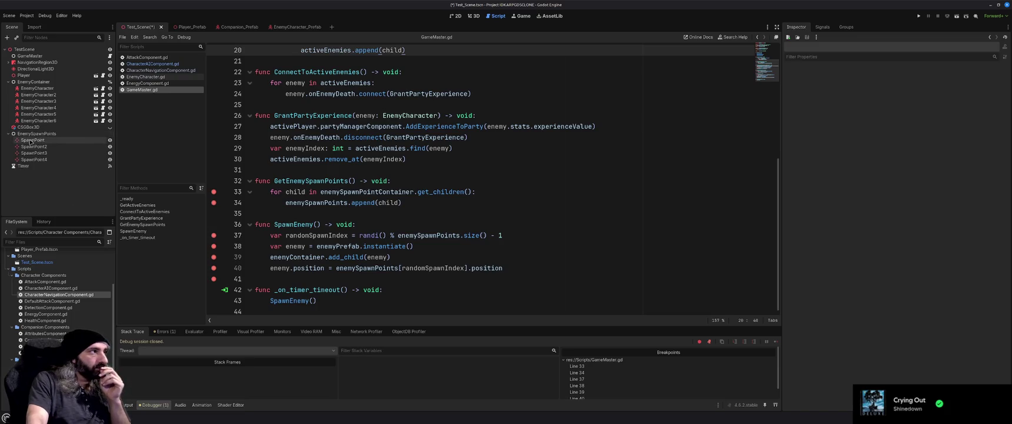
# In the 3D view, frame each of SpawnPoint through SpawnPoint4 in turn.
pyautogui.click(473, 16)
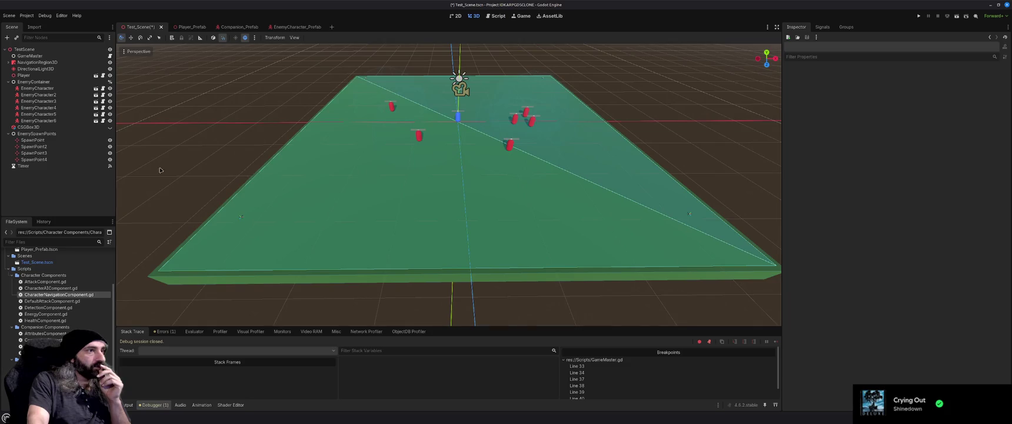
pyautogui.doubleClick(36, 142)
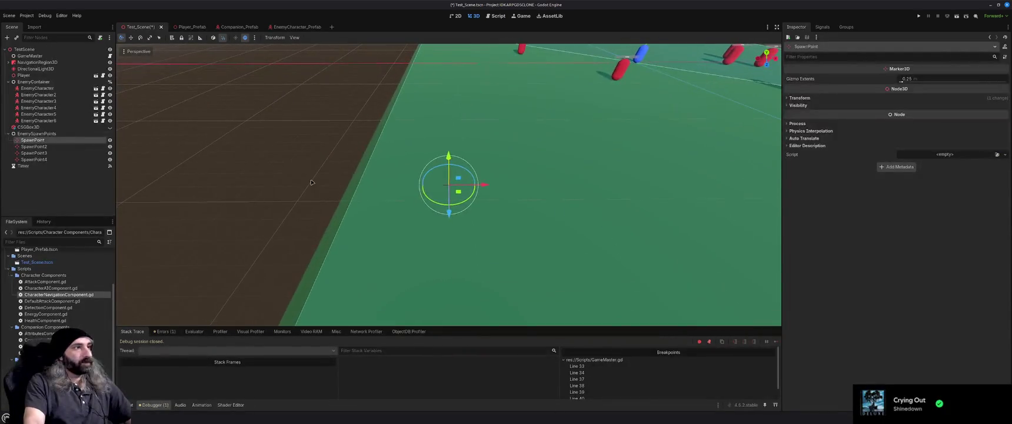
pyautogui.click(77, 146)
pyautogui.doubleClick(77, 146)
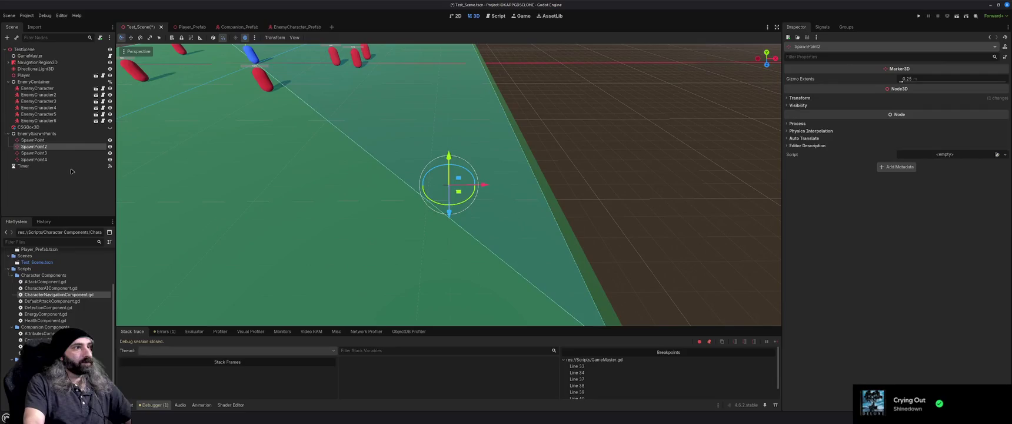
pyautogui.doubleClick(59, 153)
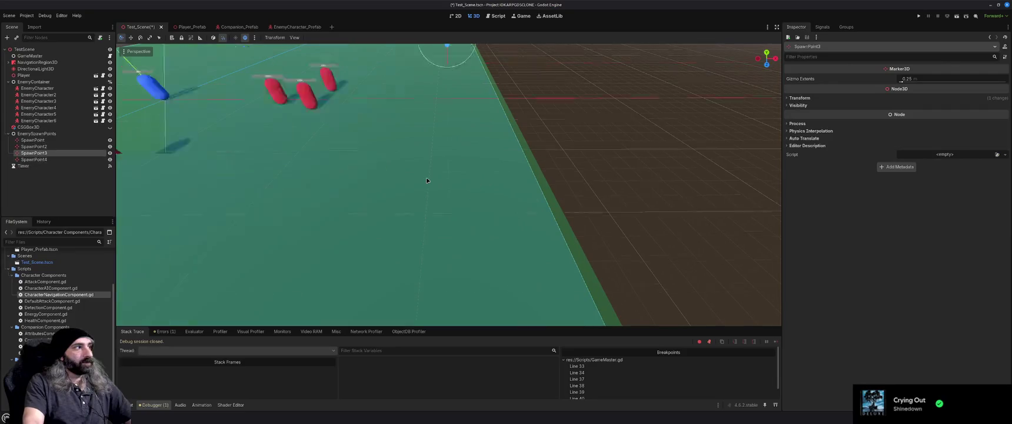
pyautogui.doubleClick(83, 160)
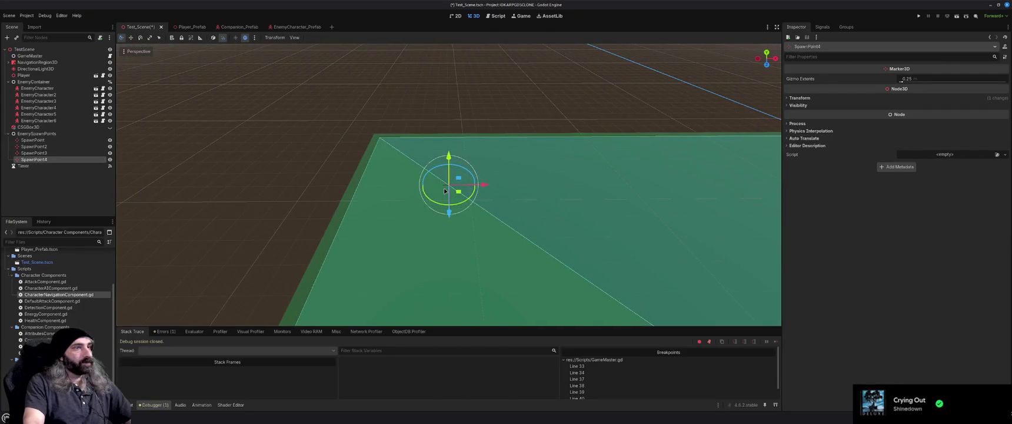
# Deselect the spawn point, open the Errors list, and select the GameMaster node.
pyautogui.click(474, 97)
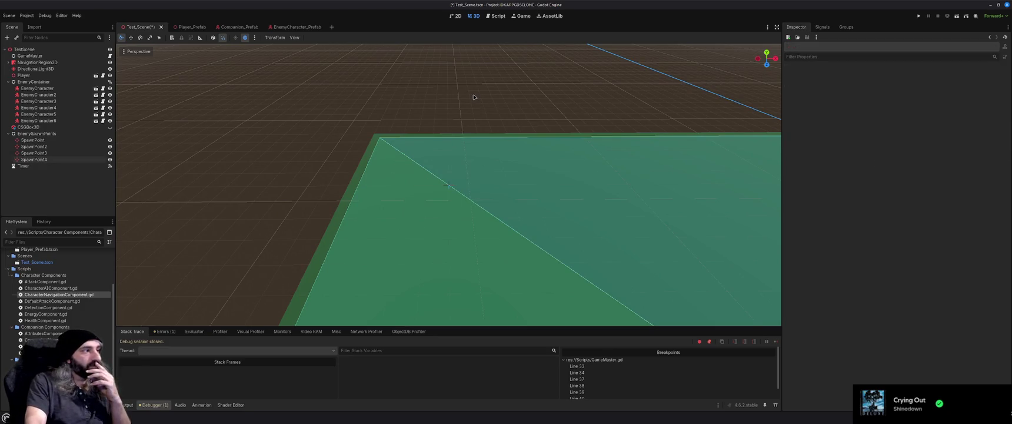
pyautogui.click(166, 331)
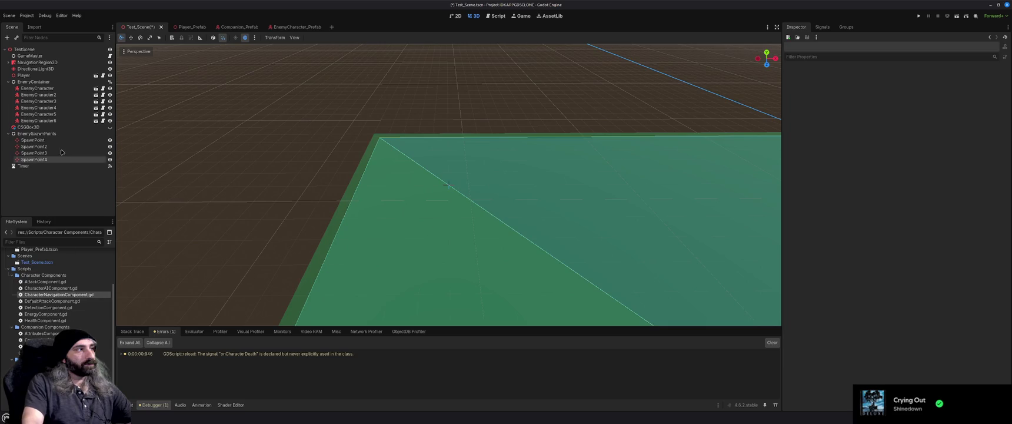
pyautogui.click(30, 55)
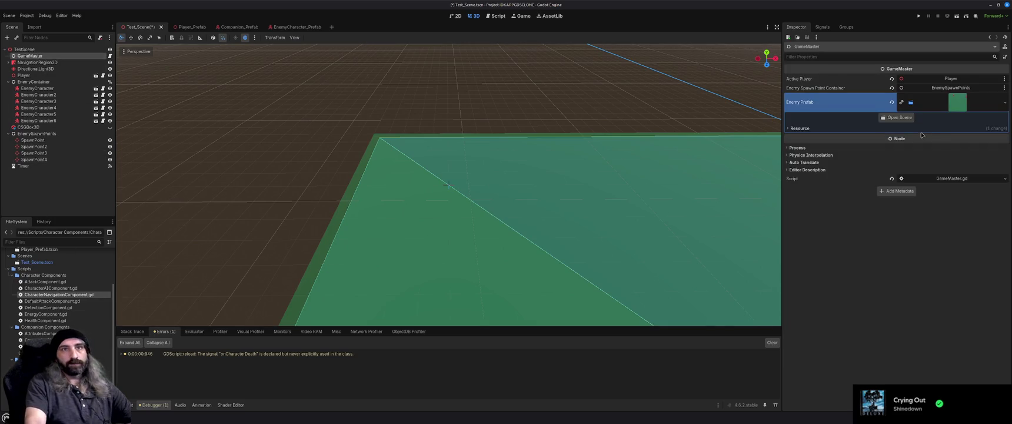
# Load Prefabs/EnemyCharacter_Prefab.tscn into GameMaster's Enemy Prefab, then save and run with F5.
pyautogui.click(1005, 103)
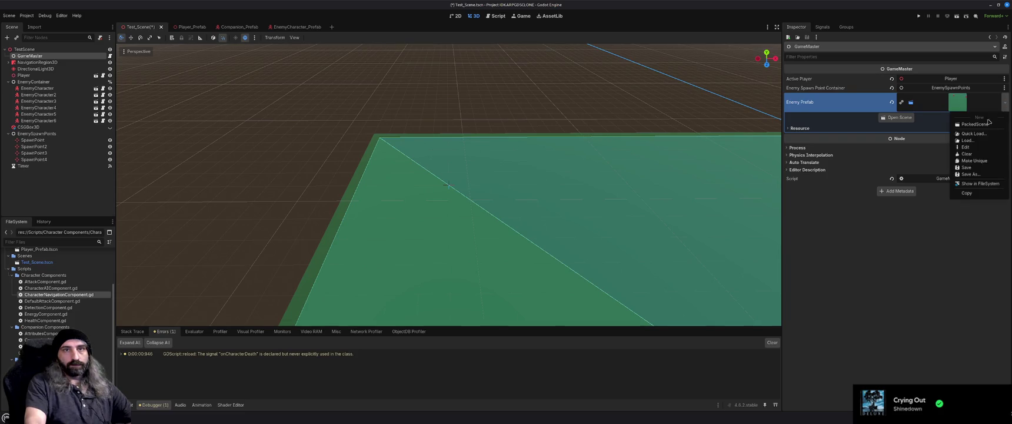
pyautogui.click(982, 124)
pyautogui.click(1006, 98)
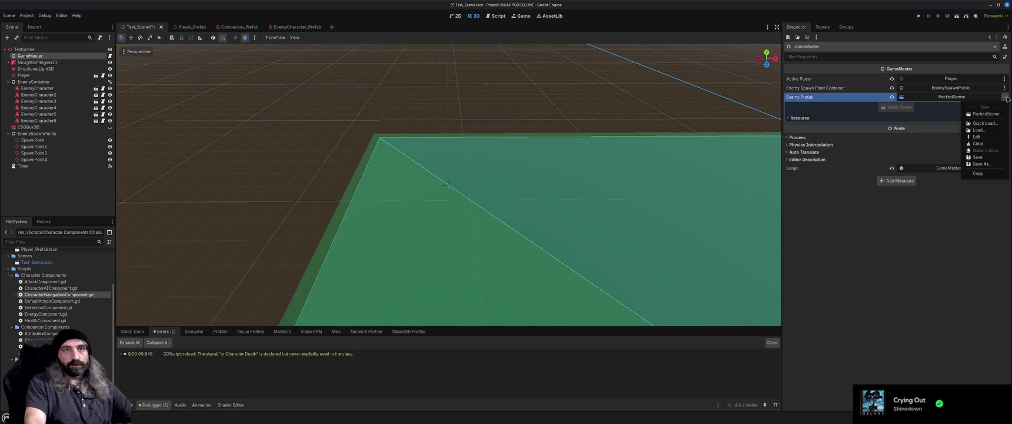
pyautogui.click(980, 130)
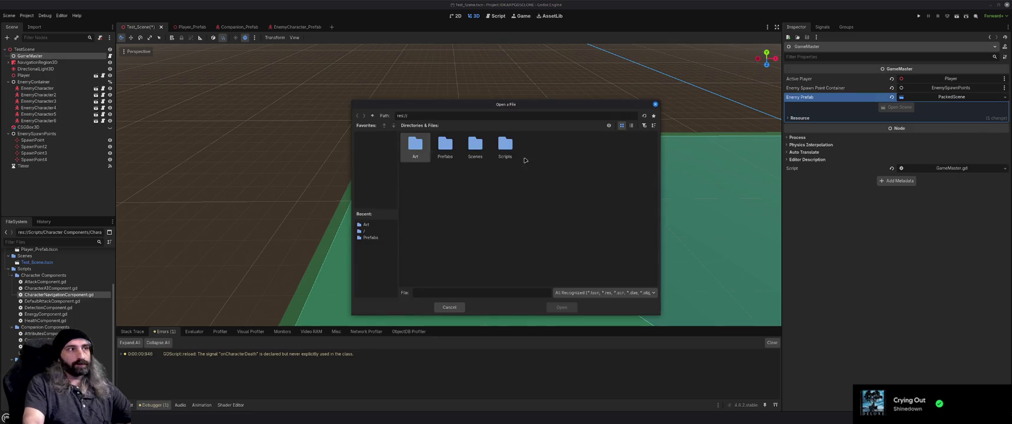
pyautogui.doubleClick(446, 150)
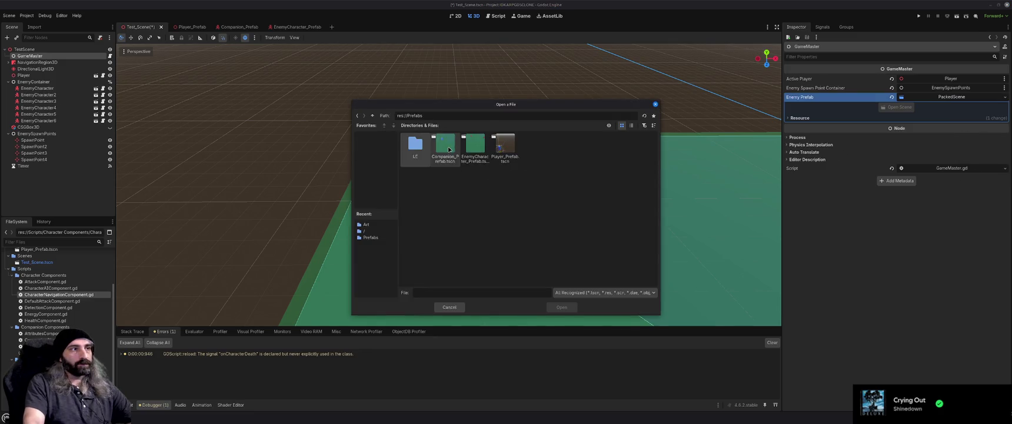
pyautogui.click(475, 147)
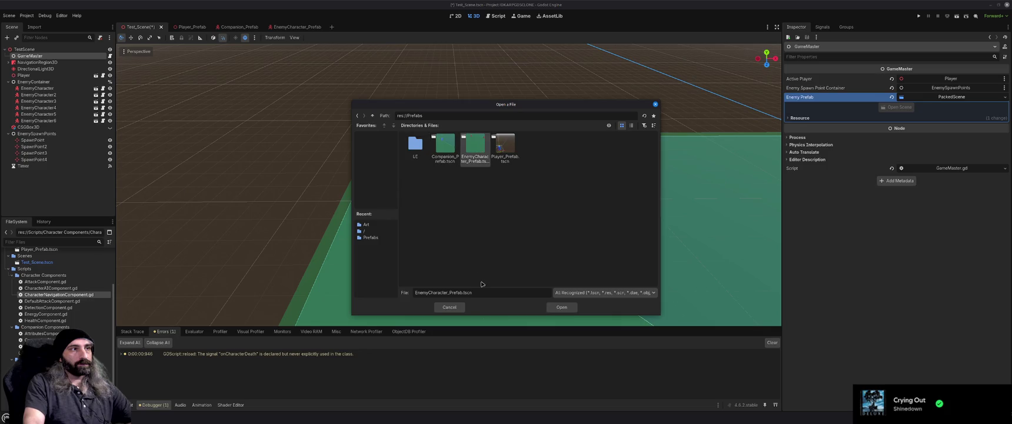
pyautogui.click(562, 307)
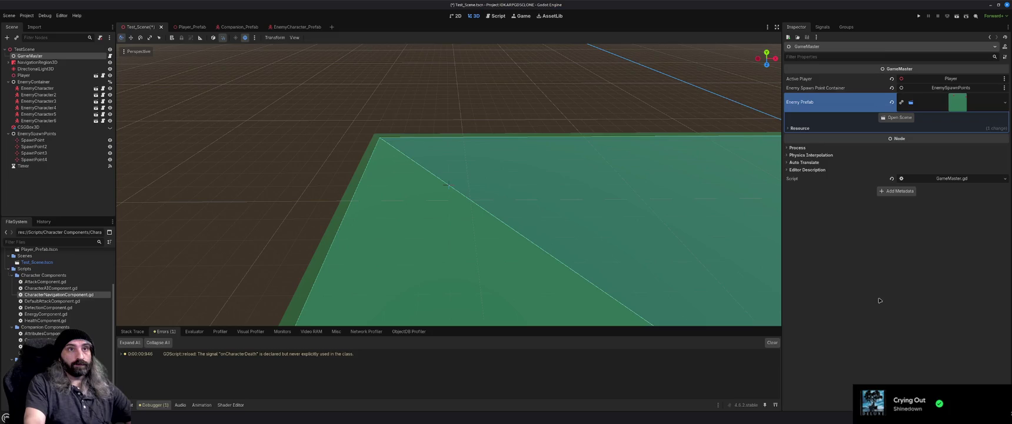
pyautogui.press('F5')
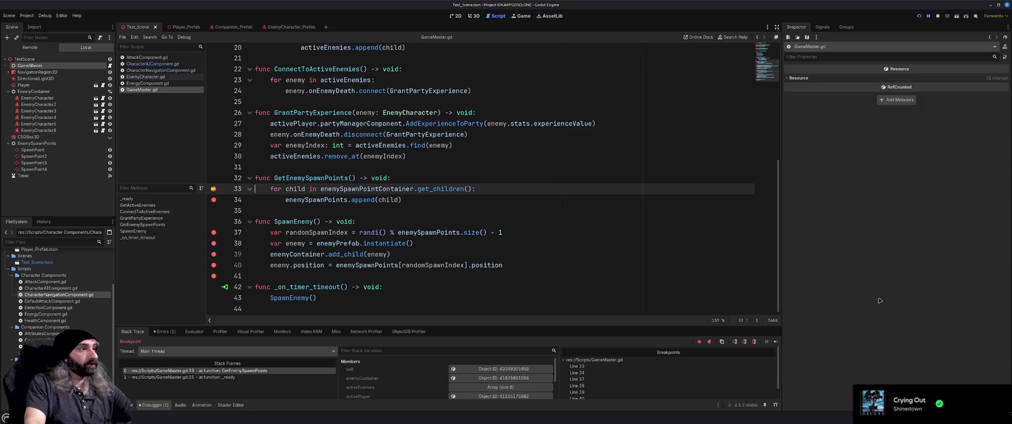
# Skip all breakpoints, resume the game, and move the player character around.
pyautogui.click(699, 342)
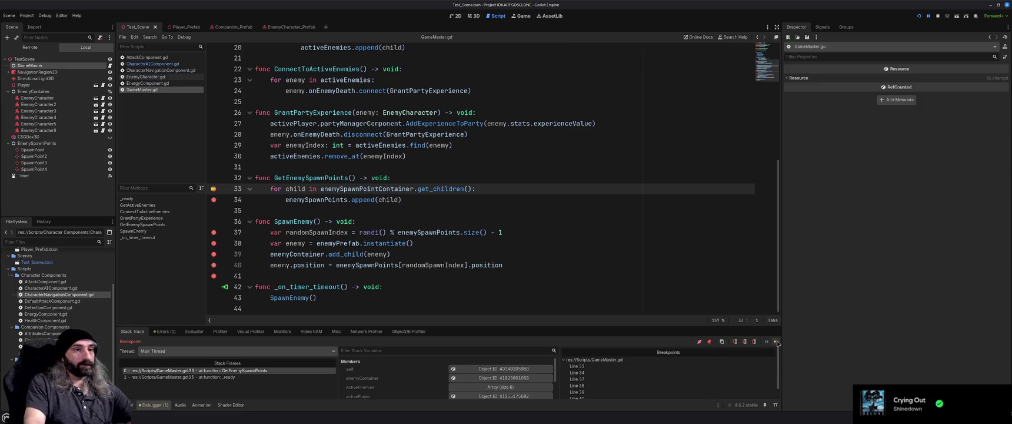
pyautogui.click(777, 342)
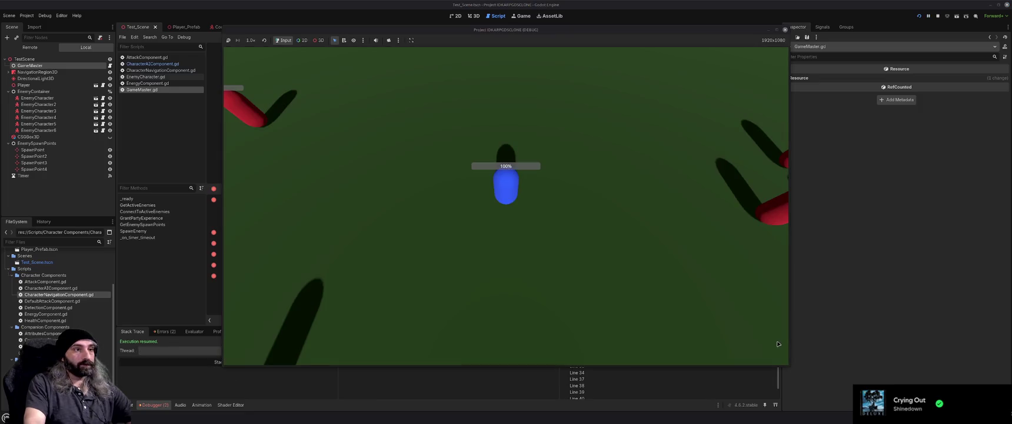
pyautogui.click(499, 235)
pyautogui.click(464, 166)
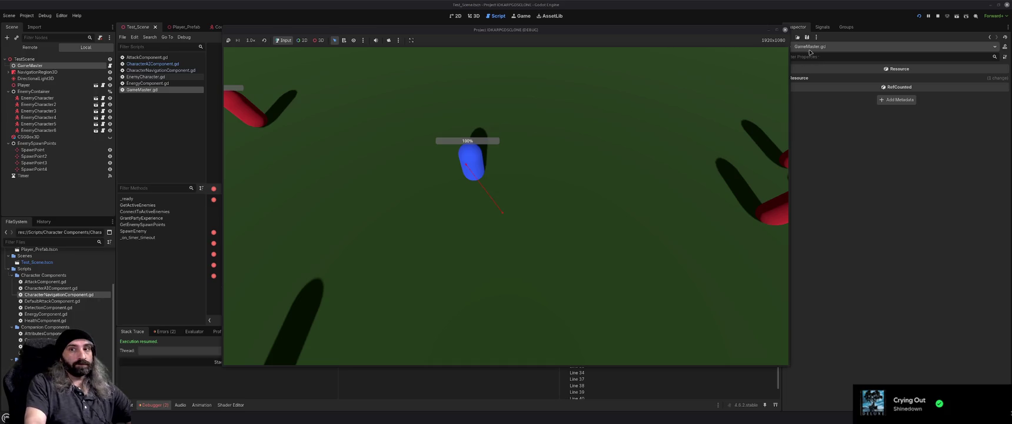
# Close the running game, return to the GameMaster.gd code, and switch to the browser search results.
pyautogui.click(784, 30)
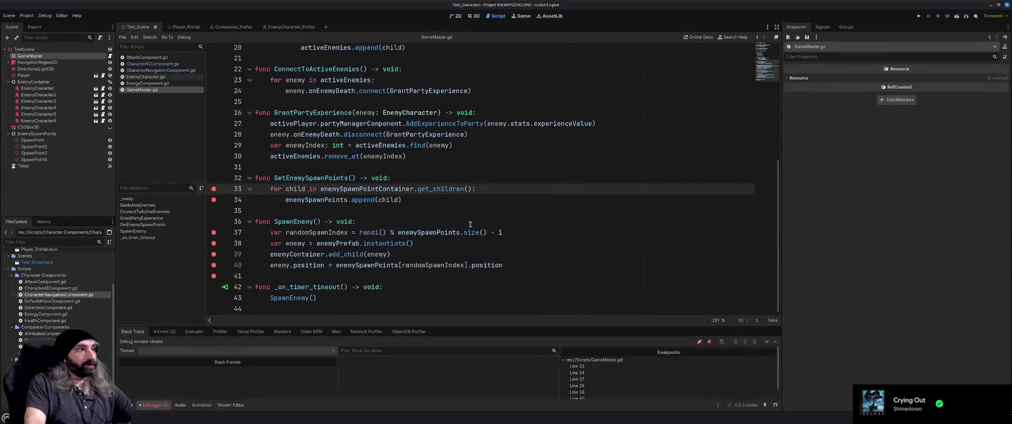
pyautogui.click(468, 233)
pyautogui.click(468, 250)
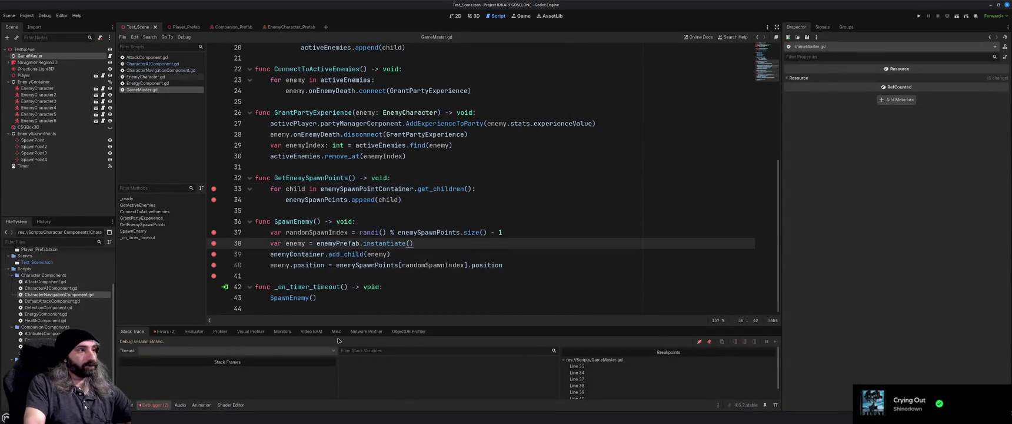
pyautogui.hotkey('alt', 'Tab')
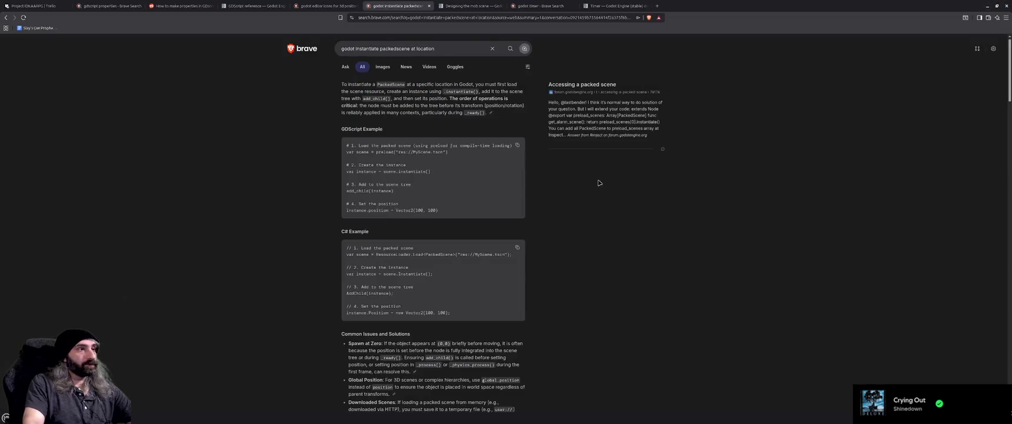
# Open the Godot docs' 'Designing the mob scene' page and scroll down it.
pyautogui.click(472, 4)
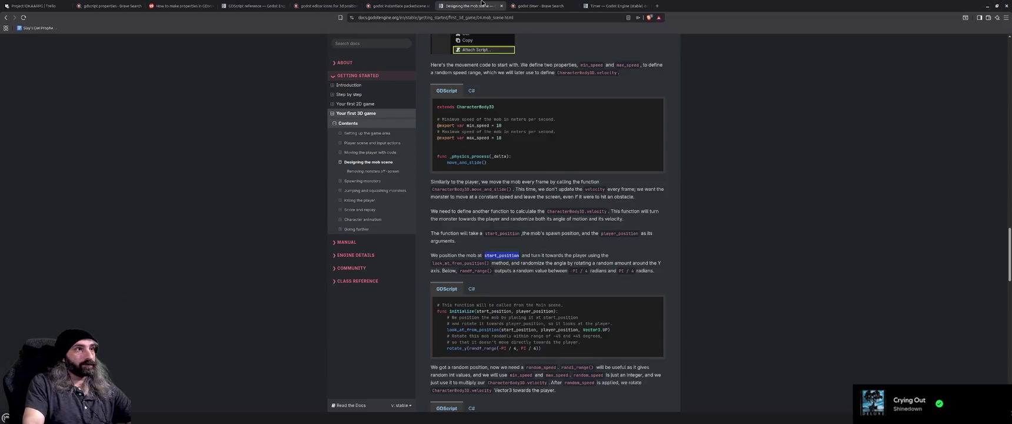
pyautogui.click(619, 257)
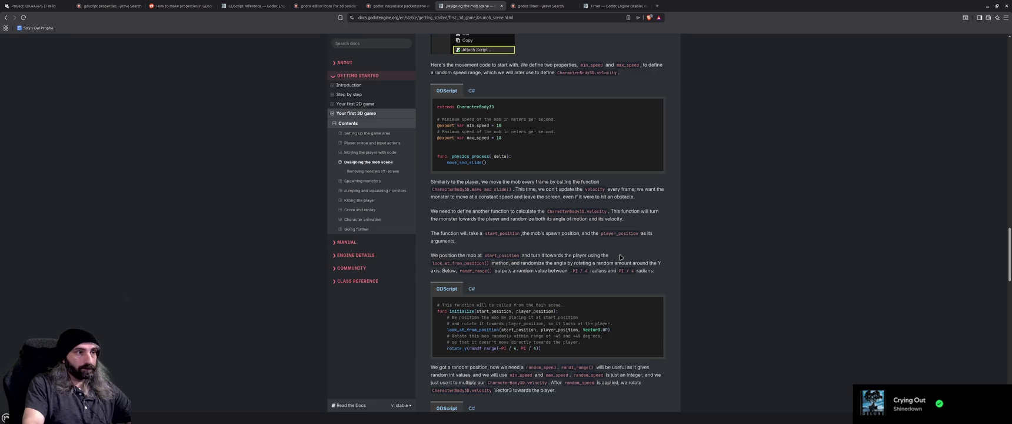
pyautogui.scroll(-2, 620, 257)
pyautogui.scroll(-2, 620, 257)
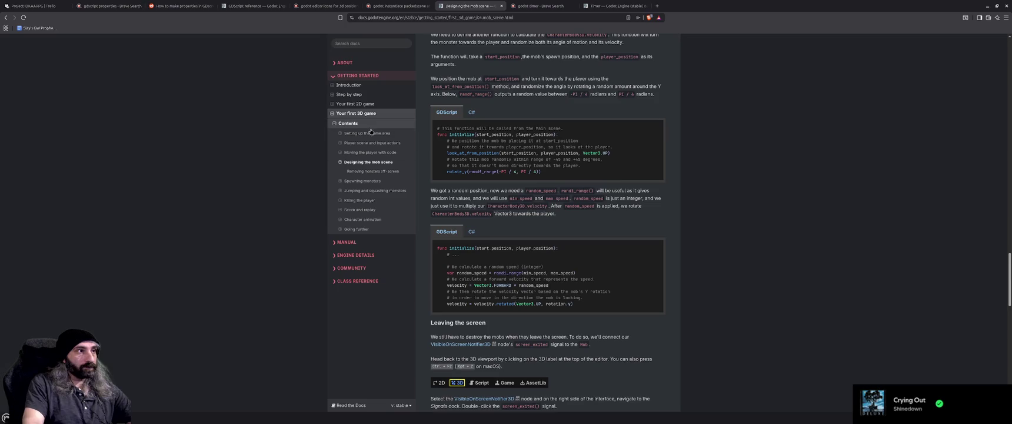
# Open the 'Spawning monsters' docs page and scroll through its mob spawning steps.
pyautogui.click(362, 180)
pyautogui.scroll(-3, 650, 241)
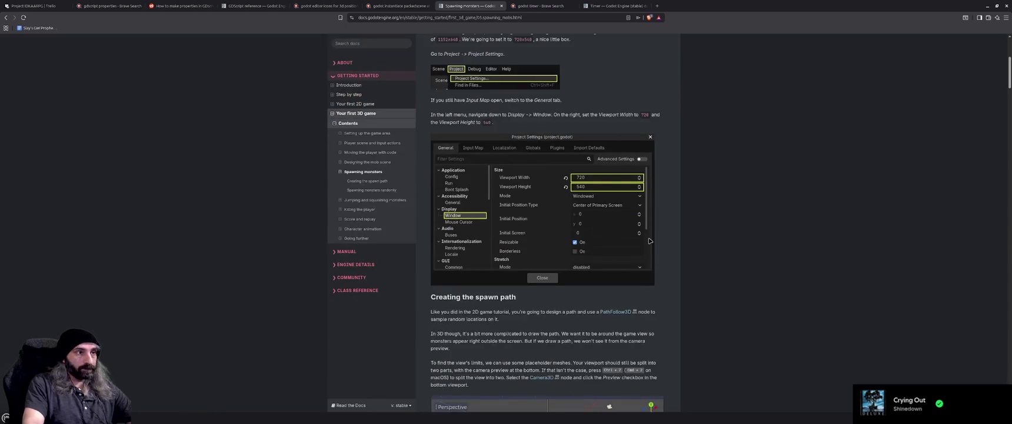
pyautogui.scroll(-4, 650, 240)
pyautogui.scroll(-3, 650, 239)
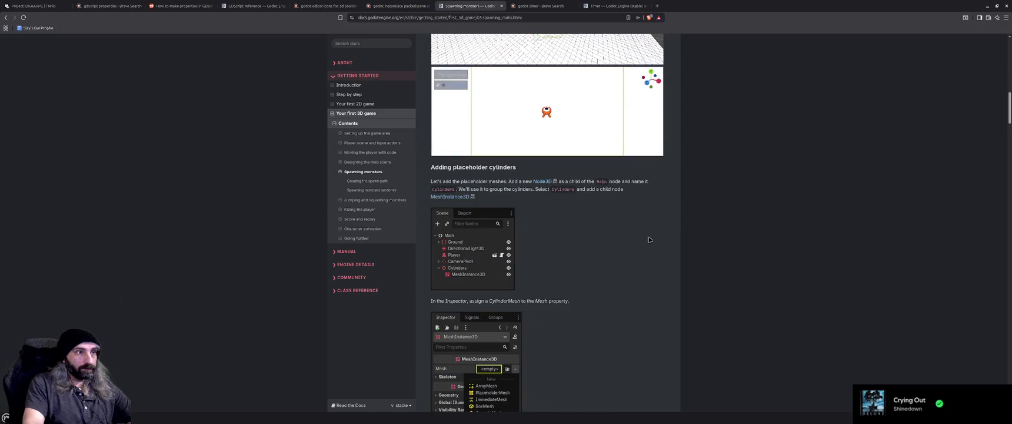
pyautogui.scroll(-4, 650, 239)
pyautogui.scroll(-5, 650, 240)
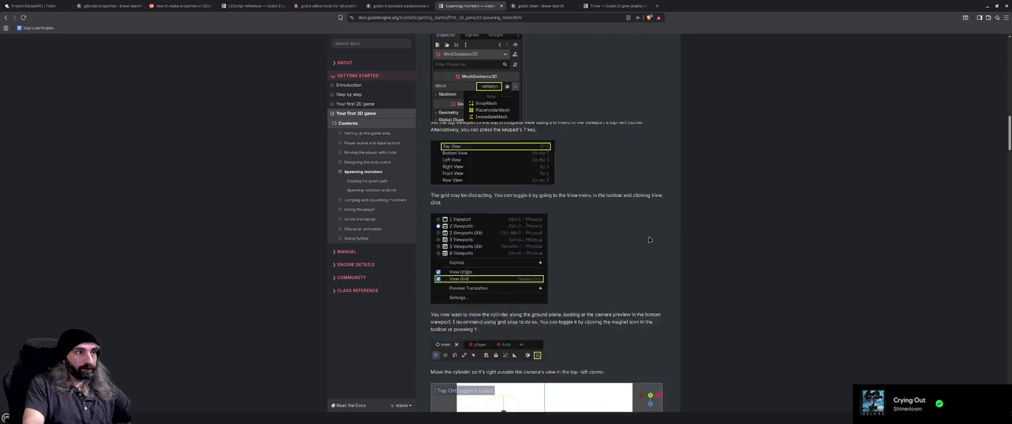
pyautogui.scroll(-5, 650, 240)
pyautogui.scroll(-5, 650, 239)
pyautogui.scroll(-15, 650, 240)
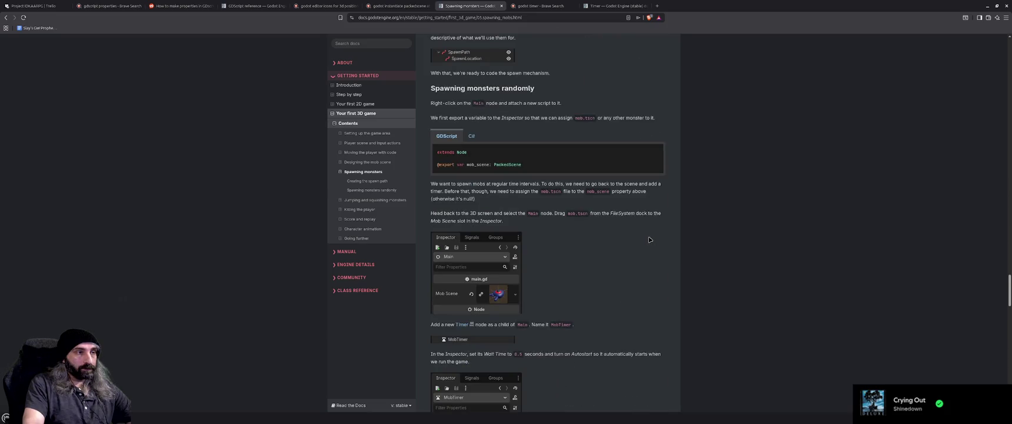
# Read the mob_scene PackedScene code sample, then float the Brave window over the Godot editor.
pyautogui.moveTo(470, 165); pyautogui.dragTo(512, 165)
pyautogui.click(606, 255)
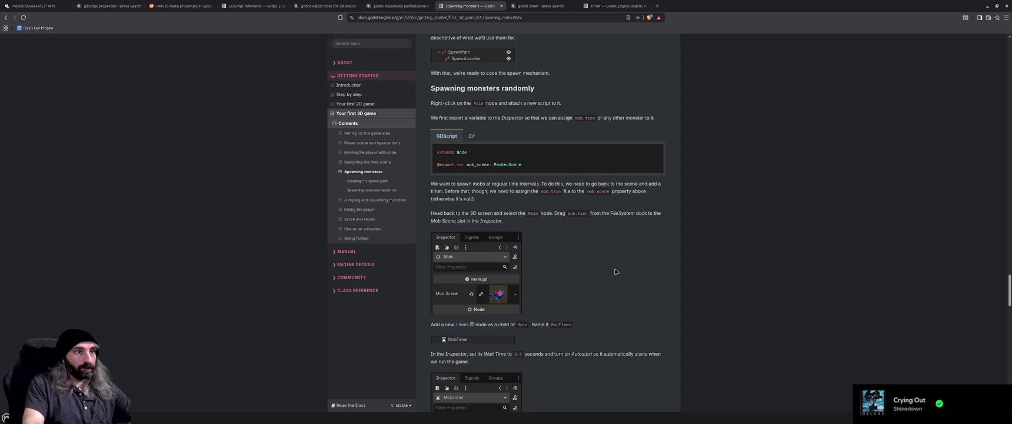
pyautogui.scroll(-8, 615, 271)
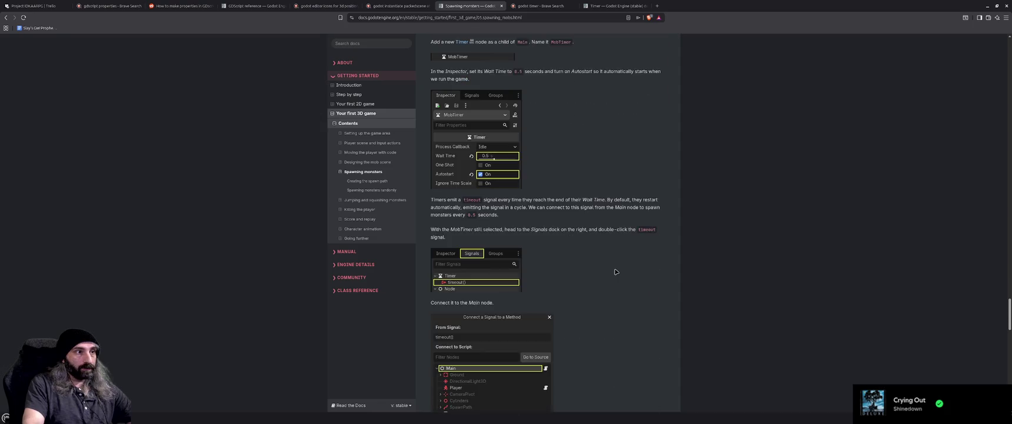
pyautogui.scroll(-4, 615, 272)
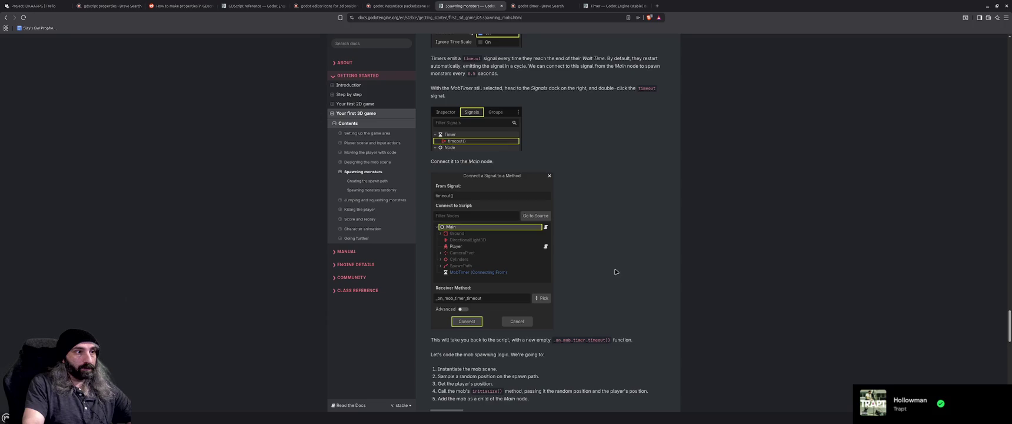
pyautogui.scroll(-6, 615, 271)
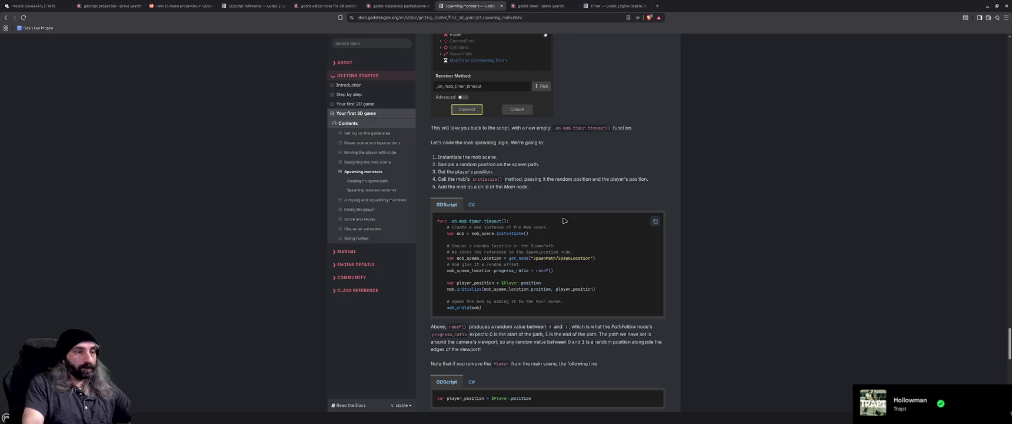
pyautogui.moveTo(748, 18); pyautogui.dragTo(782, 59)
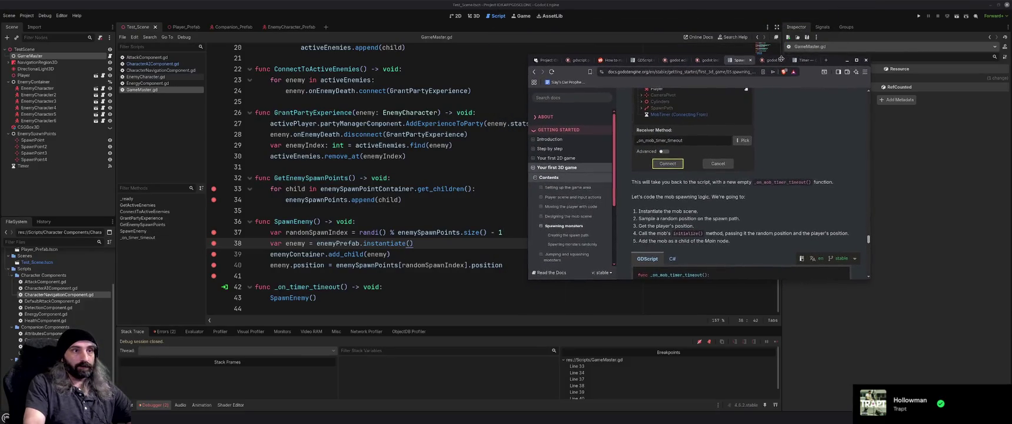
# Scroll the docs to the _on_mob_timer_timeout add_child code, then return to GameMaster.gd.
pyautogui.scroll(-2, 759, 211)
pyautogui.scroll(-1, 759, 210)
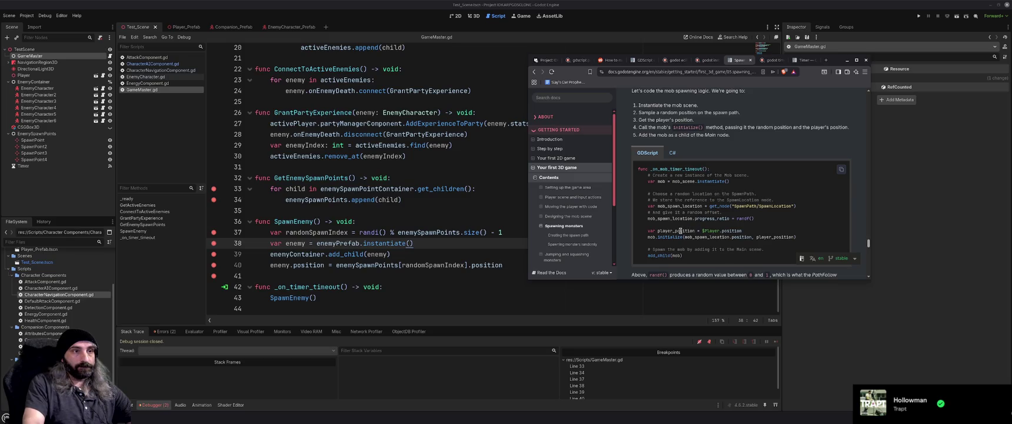
pyautogui.scroll(-1, 681, 231)
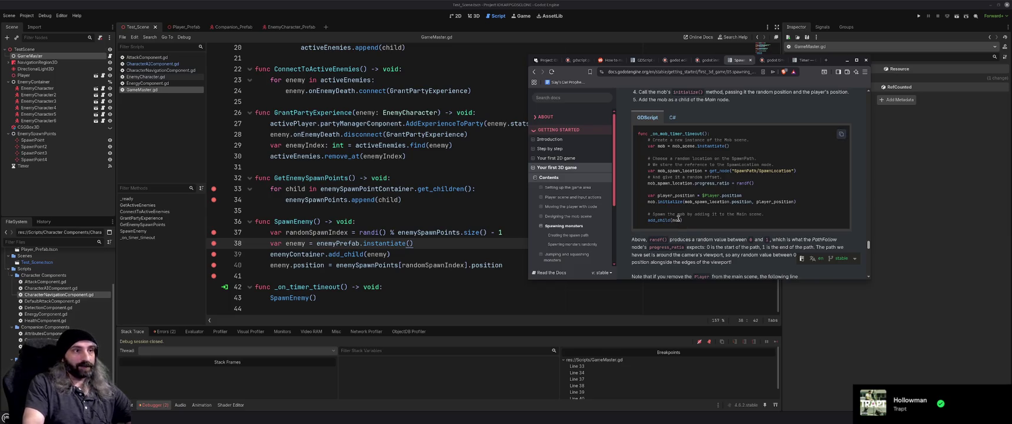
pyautogui.click(300, 259)
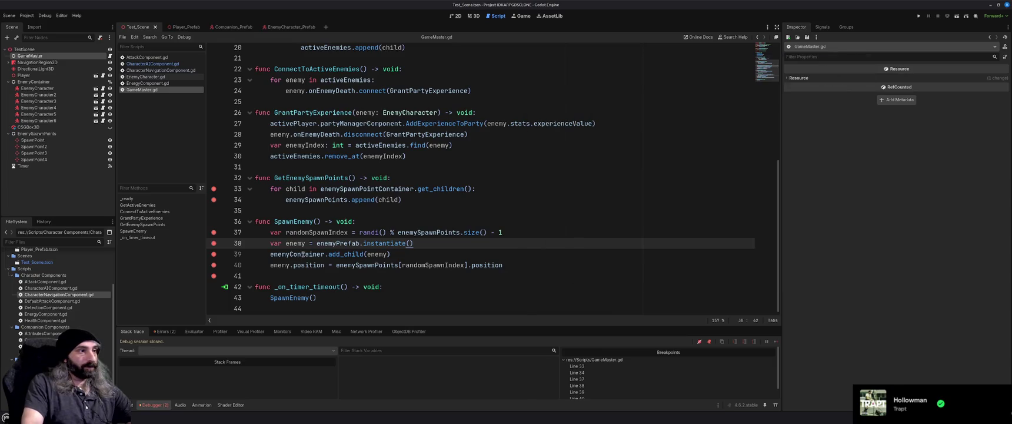
# Remove 'enemyContainer.' from the add_child call on line 39 and test-run the game.
pyautogui.moveTo(270, 254); pyautogui.dragTo(327, 254)
pyautogui.press('BackSpace')
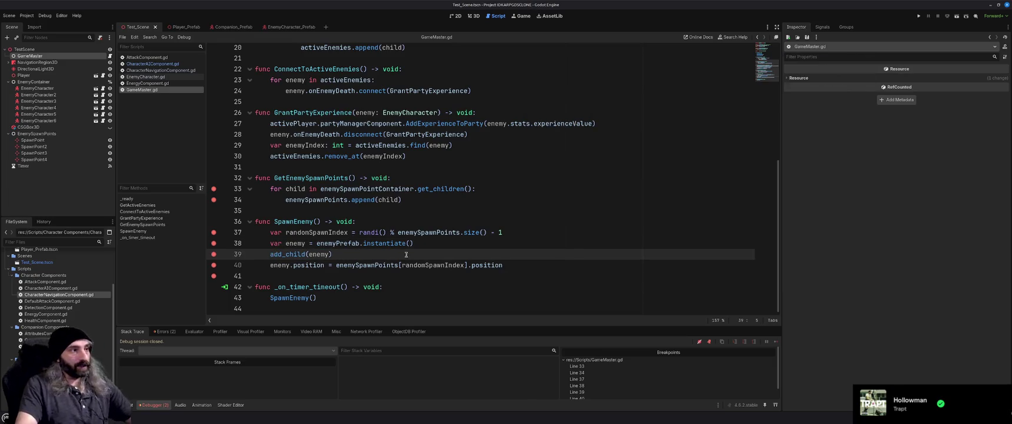
pyautogui.press('F5')
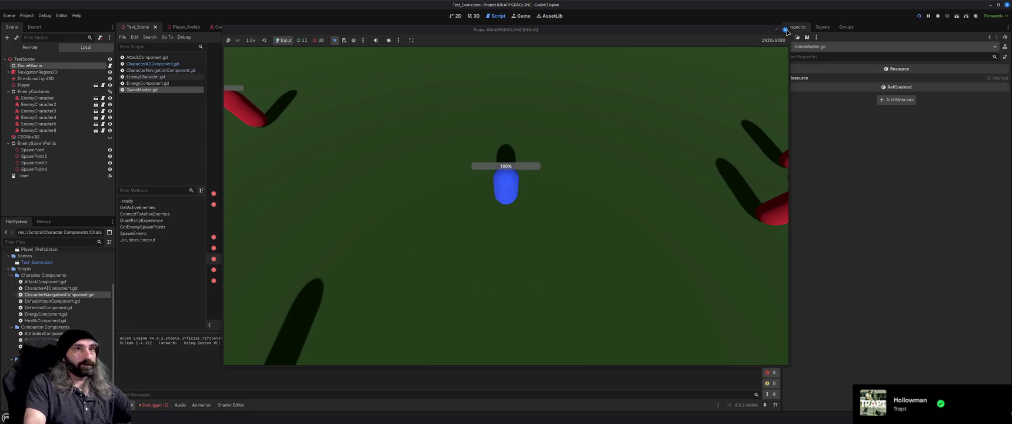
pyautogui.press('F8')
# Show the debugger's list of two errors, then bring the spawning docs into view.
pyautogui.click(154, 406)
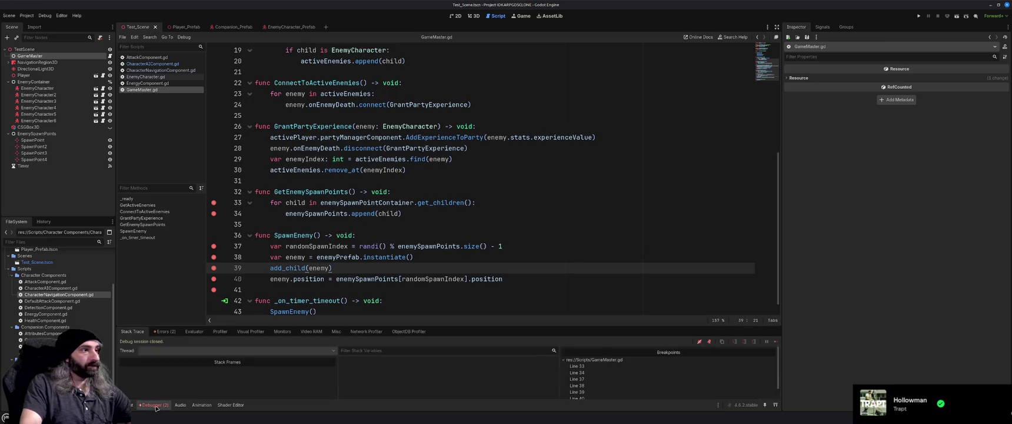
pyautogui.click(165, 332)
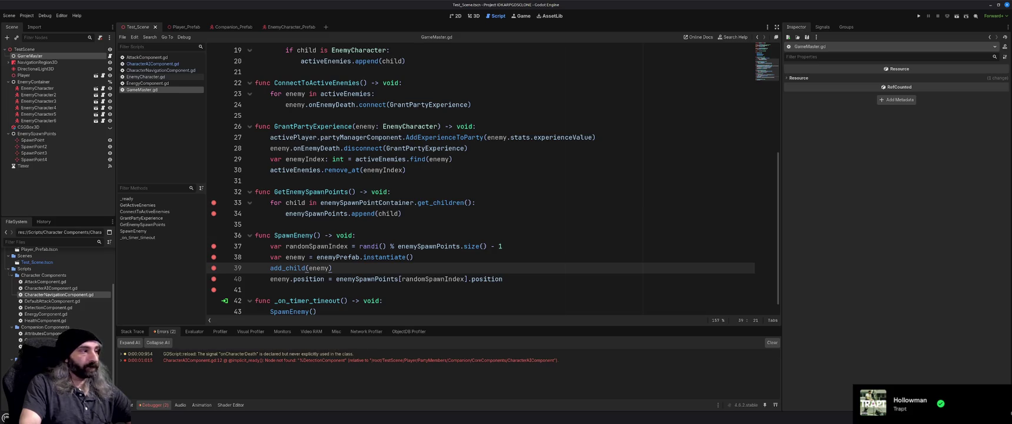
pyautogui.hotkey('alt', 'Tab')
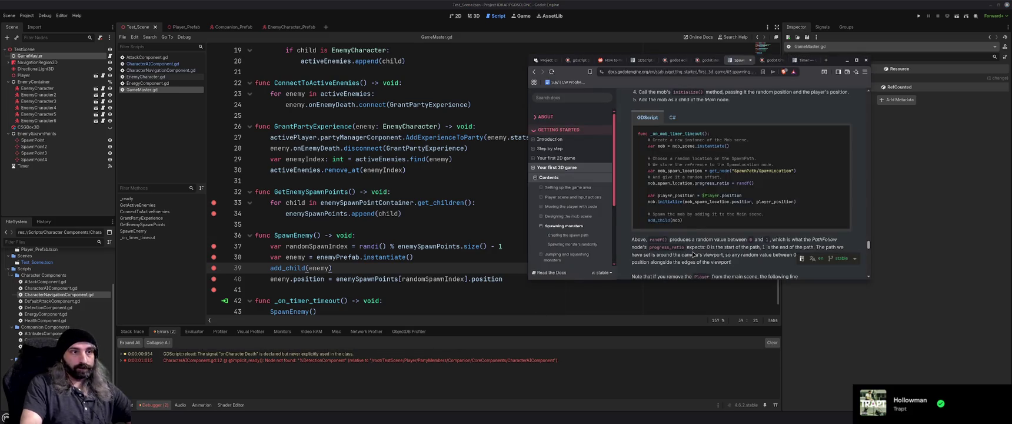
# Move the add_child(enemy) line below the enemy.position line in SpawnEnemy.
pyautogui.scroll(-1, 693, 254)
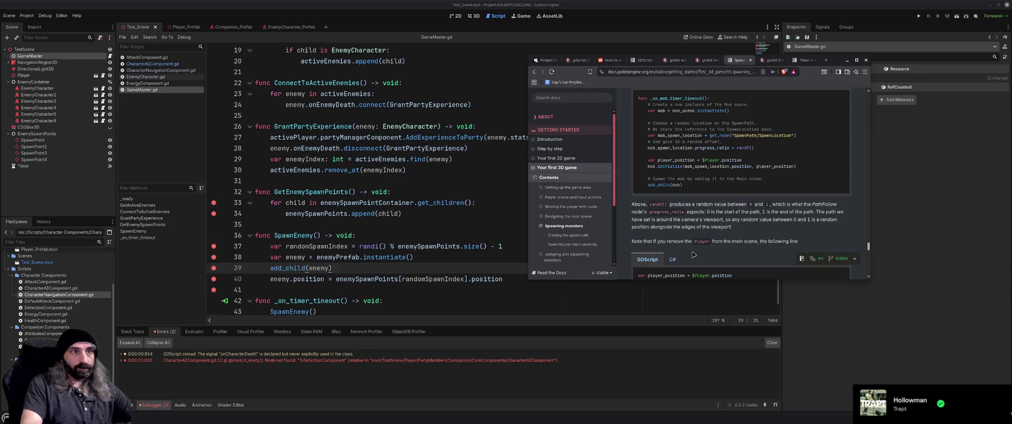
pyautogui.moveTo(333, 268); pyautogui.dragTo(270, 268)
pyautogui.hotkey('ctrl', 'x')
pyautogui.click(514, 278)
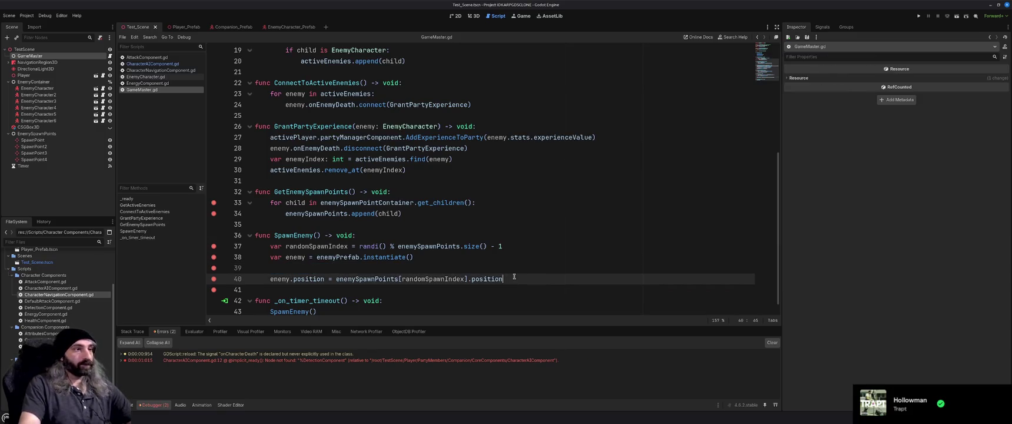
pyautogui.press('Return')
pyautogui.hotkey('ctrl', 'v')
pyautogui.press('Home')
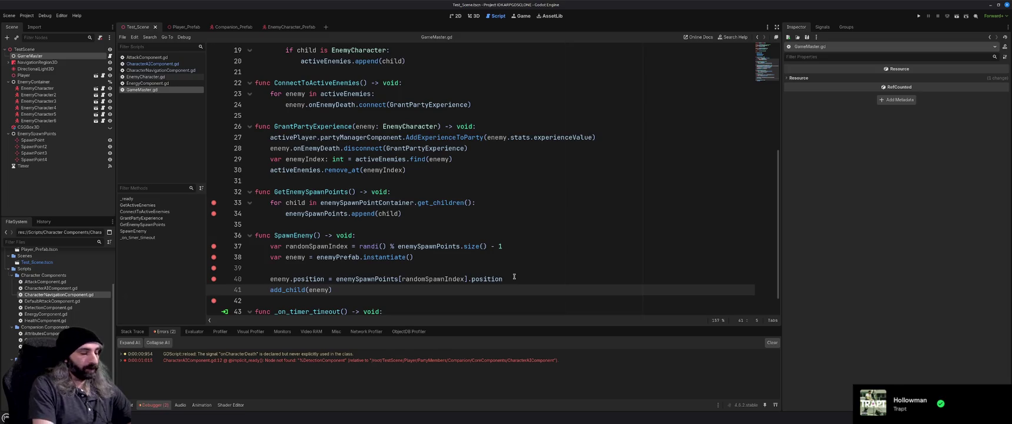
# Prefix the call with 'enemyContainer.', delete the empty line 39, and save GameMaster.gd.
pyautogui.write('spawnPoint')
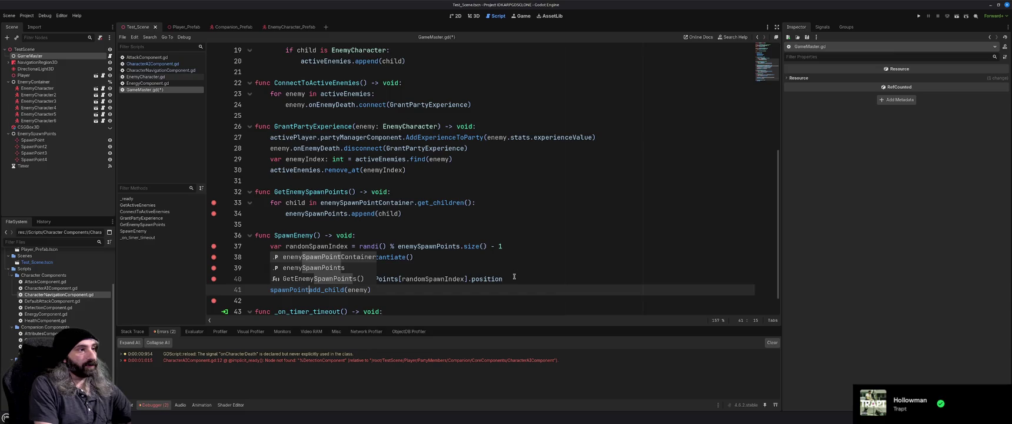
pyautogui.press('Down')
pyautogui.press('Up')
pyautogui.press('BackSpace')
pyautogui.press('BackSpace')
pyautogui.press('BackSpace')
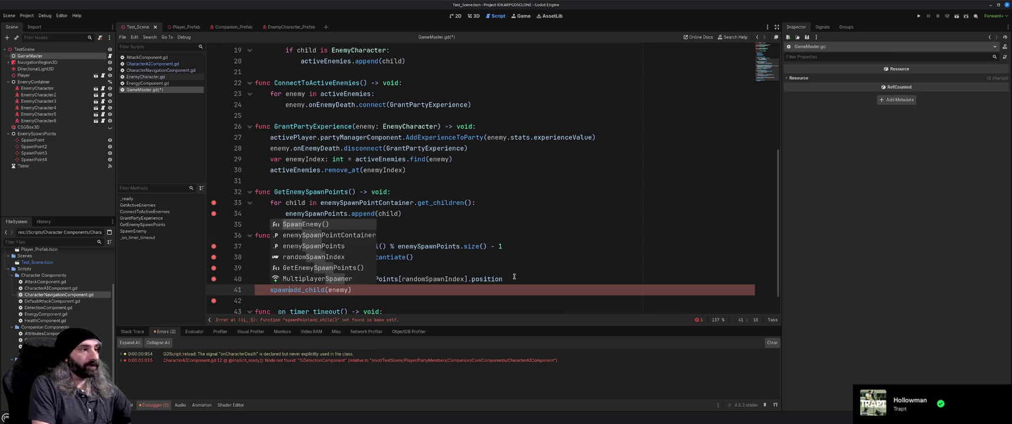
pyautogui.write('en')
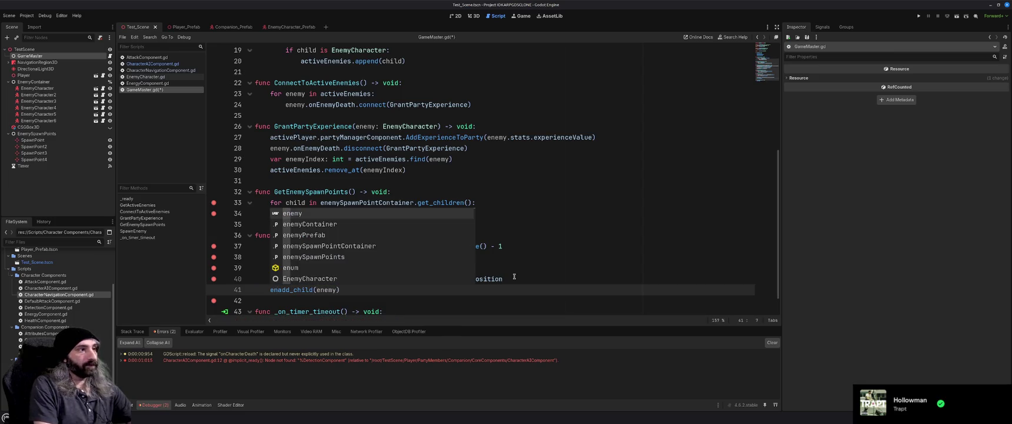
pyautogui.press('Down')
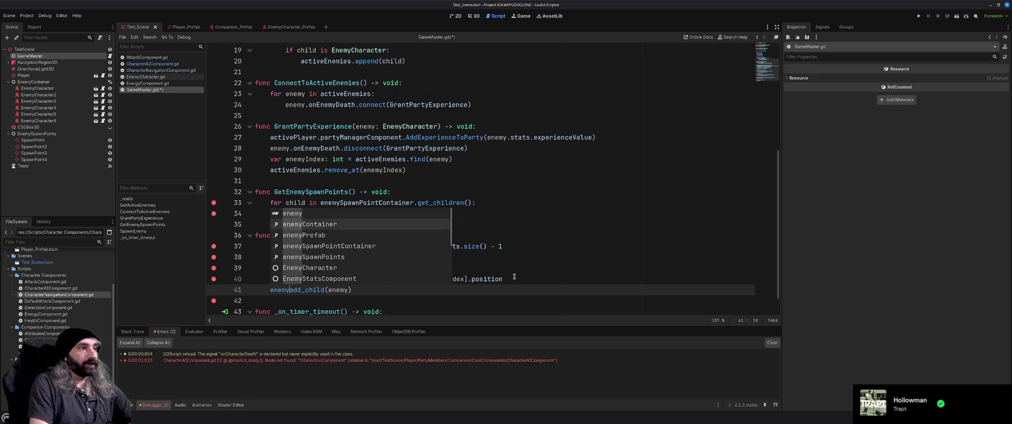
pyautogui.press('Return')
pyautogui.write('.')
pyautogui.click(286, 270)
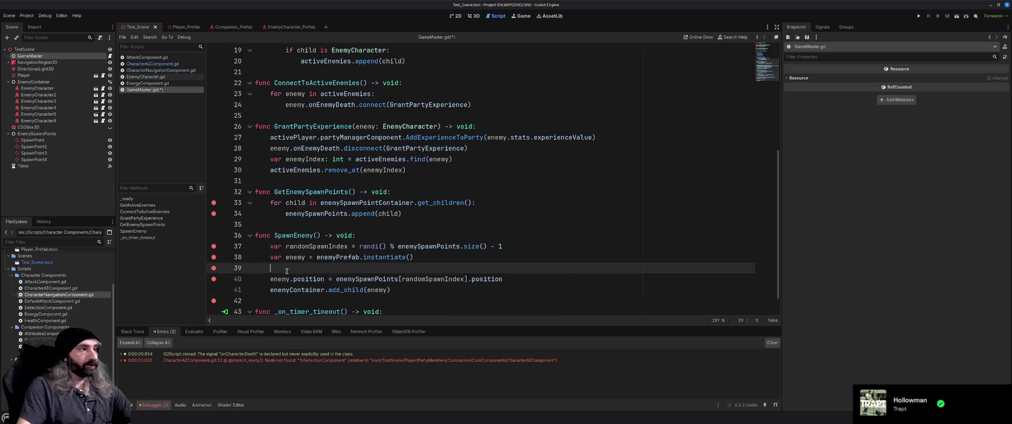
pyautogui.press('BackSpace')
pyautogui.hotkey('ctrl', 's')
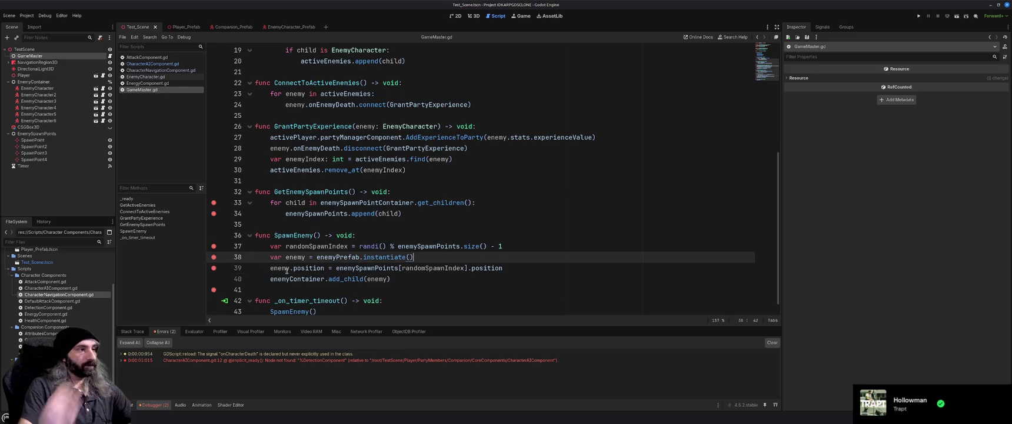
# Test-run the game with the reordered spawn code, stop it, and glance at the docs.
pyautogui.press('F5')
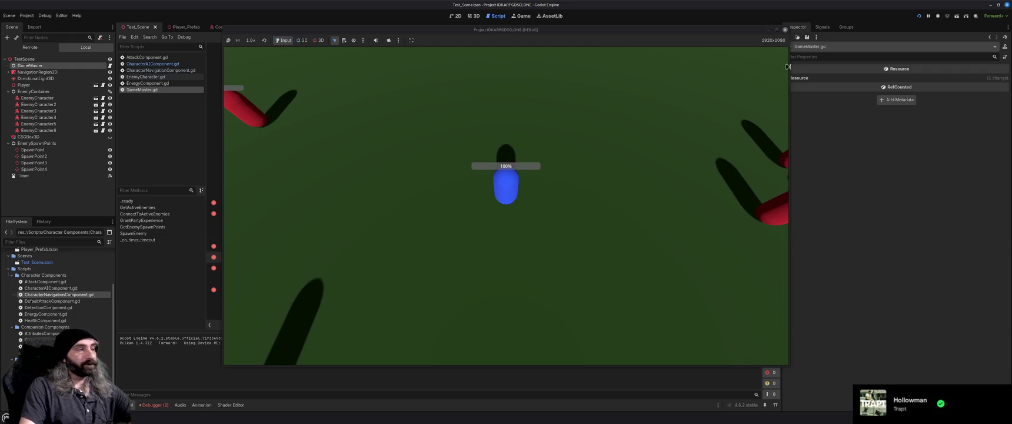
pyautogui.click(785, 29)
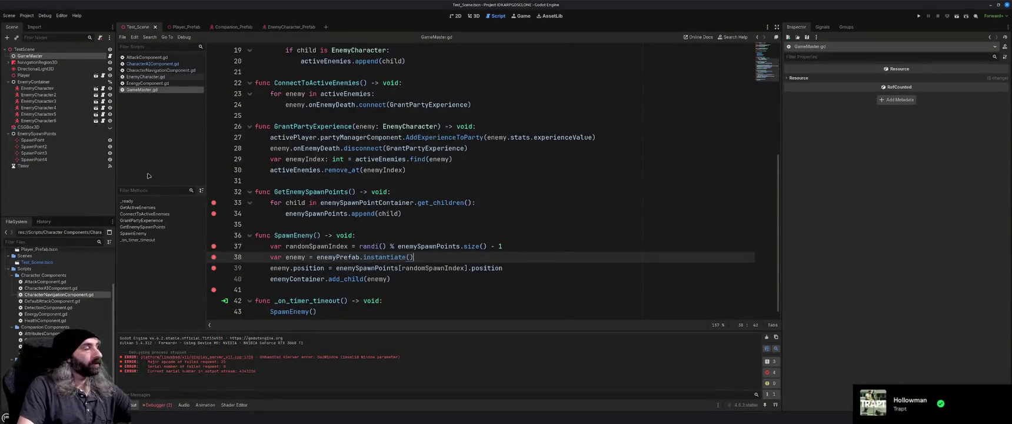
pyautogui.click(456, 290)
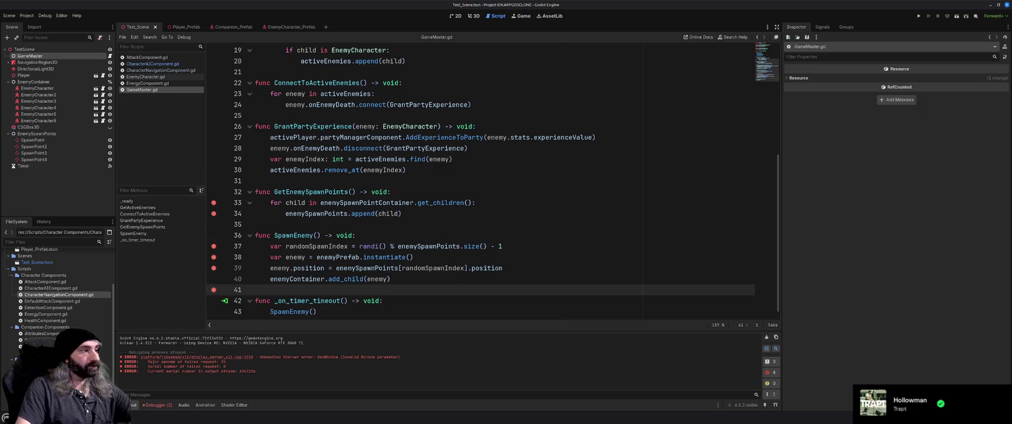
pyautogui.hotkey('alt', 'Tab')
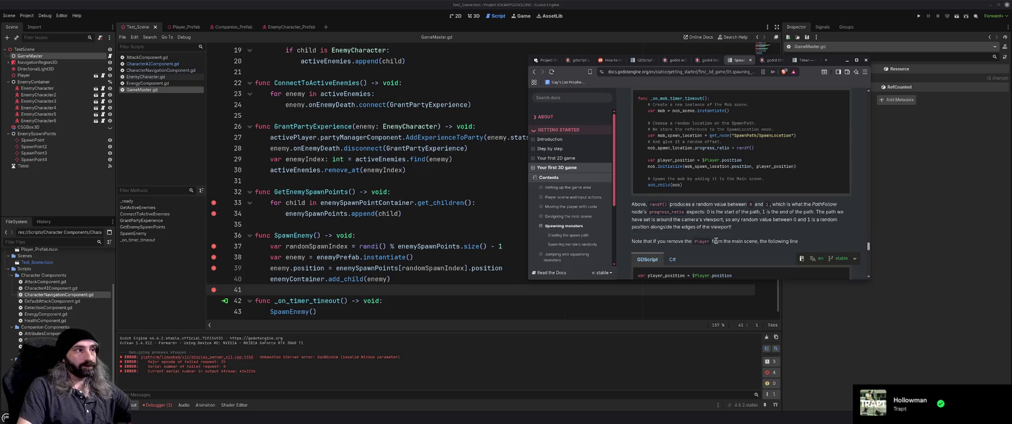
pyautogui.hotkey('alt', 'Tab')
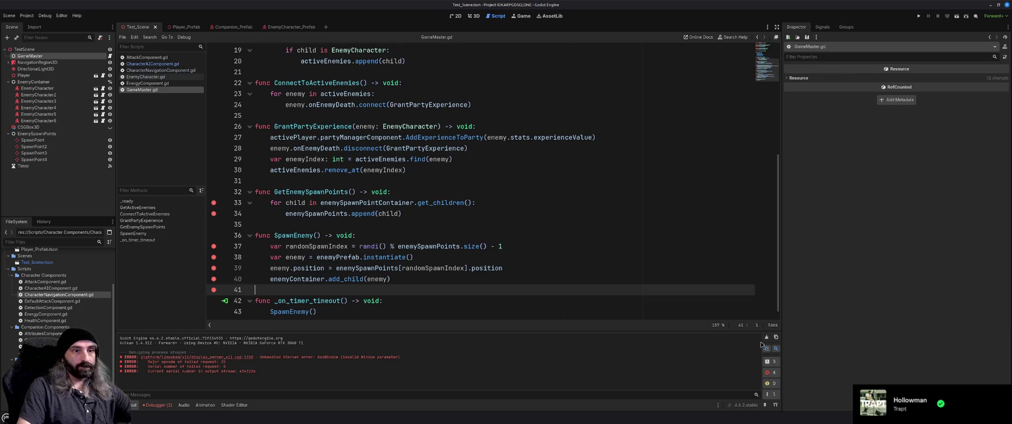
# Run again, check the debugger errors, then start a debug run halting at line 33.
pyautogui.press('F5')
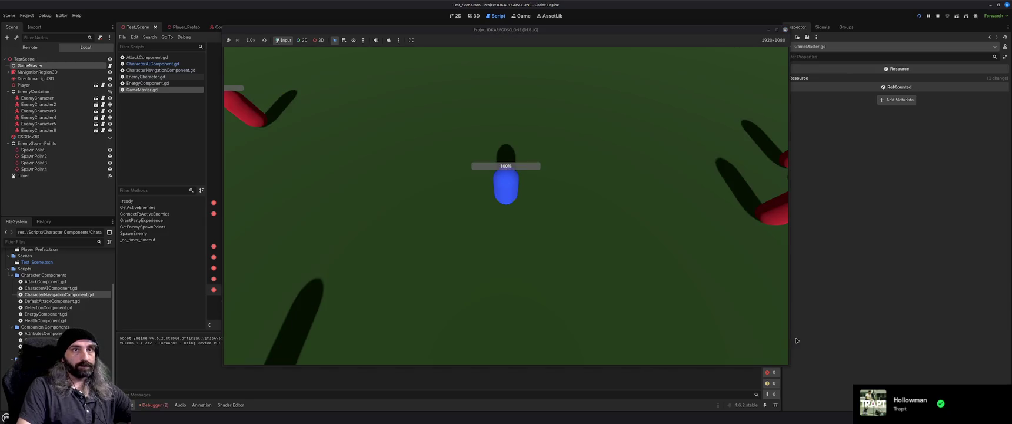
pyautogui.click(785, 29)
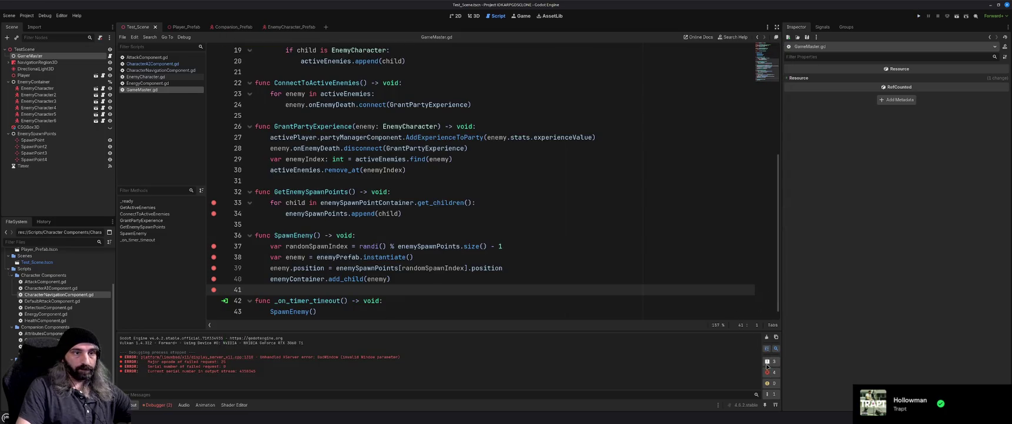
pyautogui.click(155, 404)
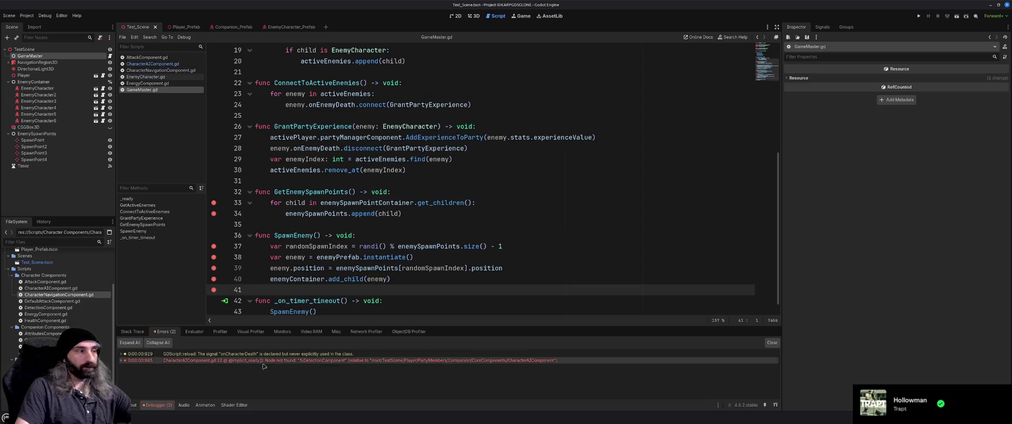
pyautogui.press('F5')
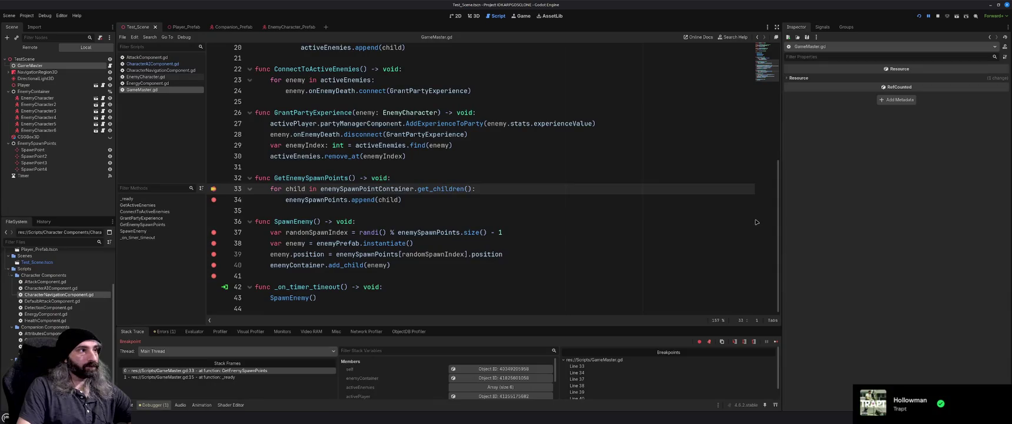
# Continue past the GetEnemySpawnPoints breakpoint and scroll through the stack variables.
pyautogui.click(776, 342)
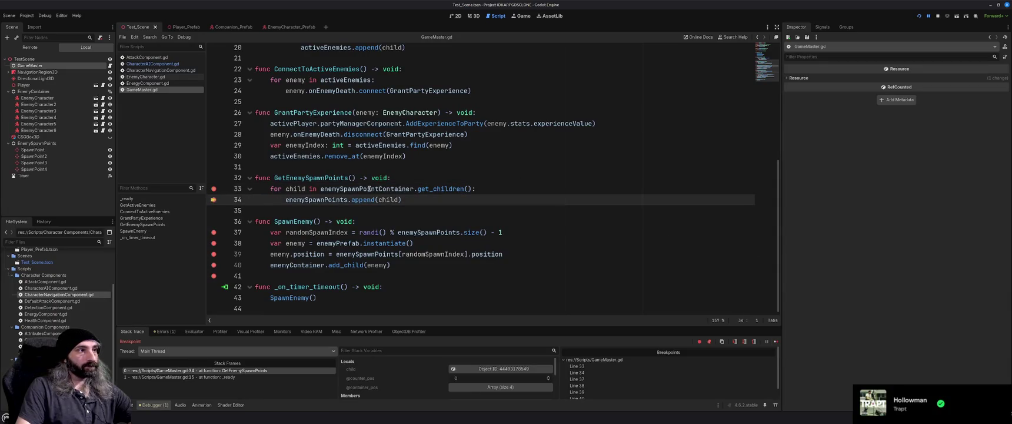
pyautogui.moveTo(369, 189)
pyautogui.moveTo(441, 189)
pyautogui.scroll(-3, 417, 377)
pyautogui.scroll(-5, 417, 377)
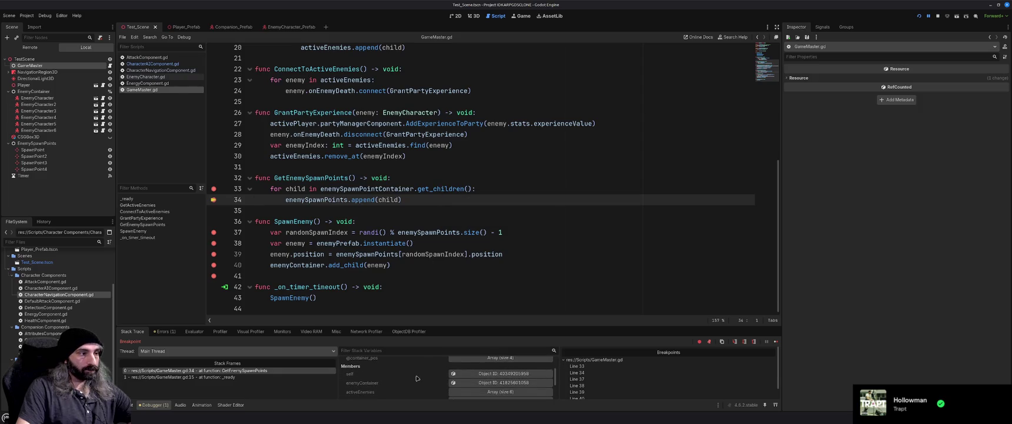
pyautogui.scroll(-3, 417, 378)
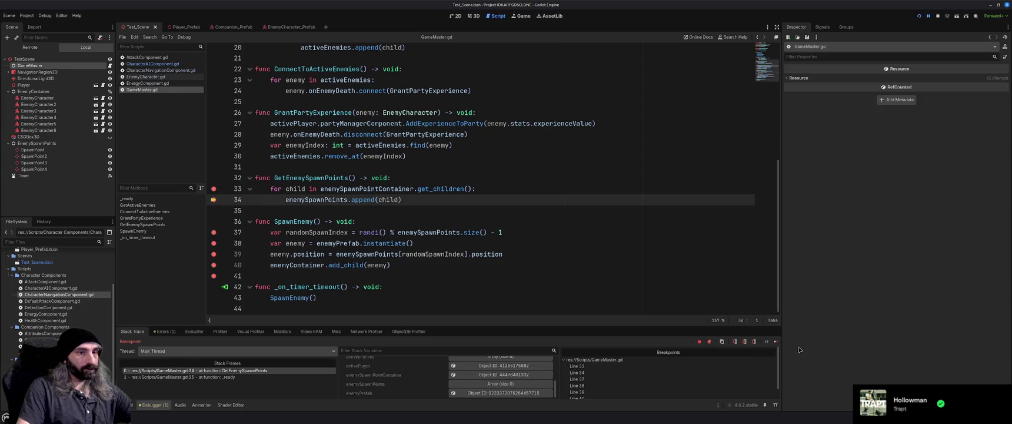
# Resume until SpawnEnemy pauses at line 37, confirm enemySpawnPoints has 4 entries, and enlarge the debugger.
pyautogui.press('F12')
pyautogui.scroll(-6, 412, 388)
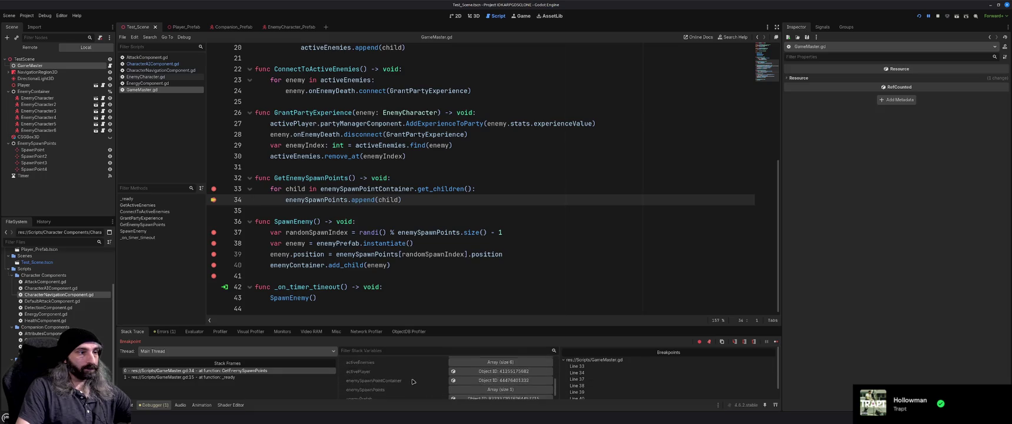
pyautogui.click(777, 342)
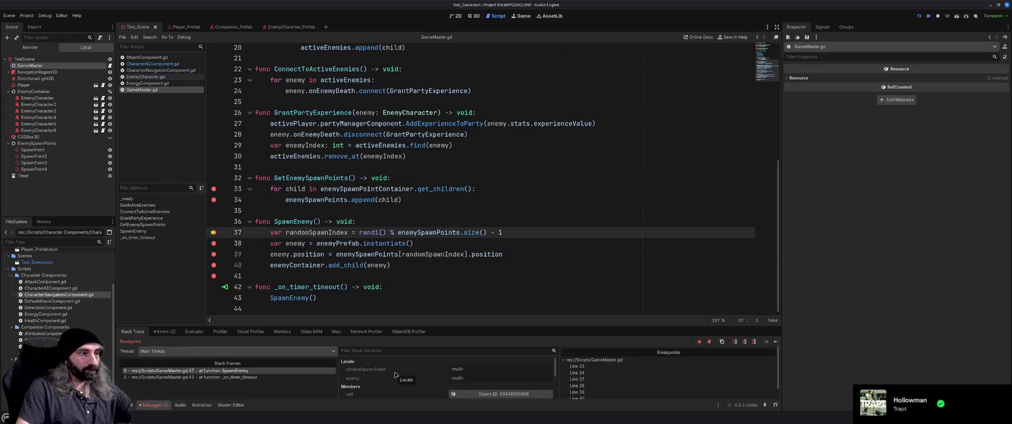
pyautogui.scroll(-2, 387, 375)
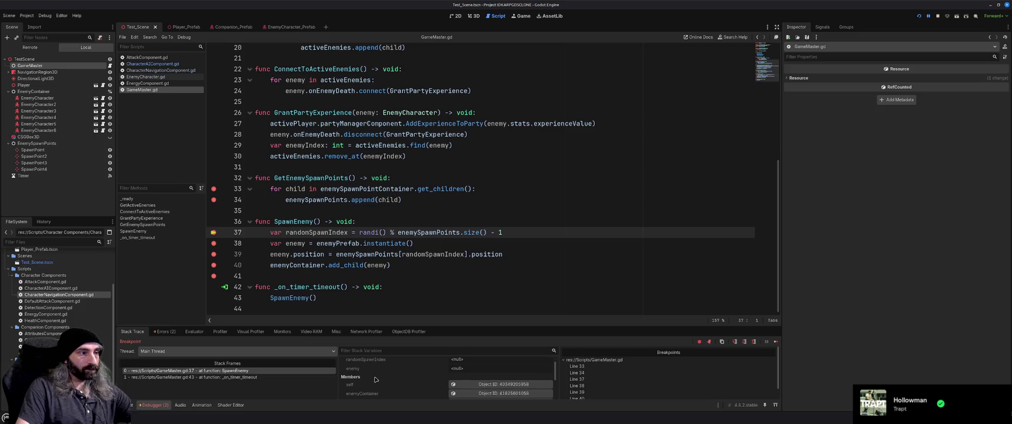
pyautogui.scroll(-2, 375, 380)
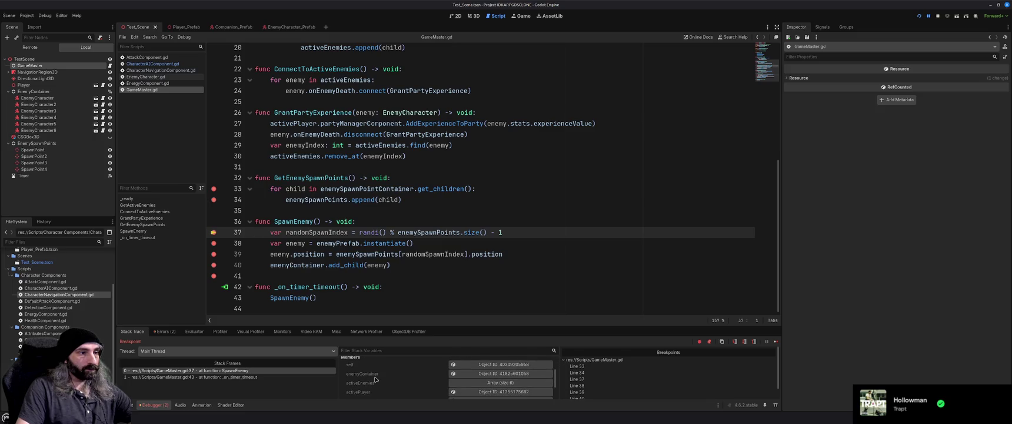
pyautogui.scroll(-1, 375, 379)
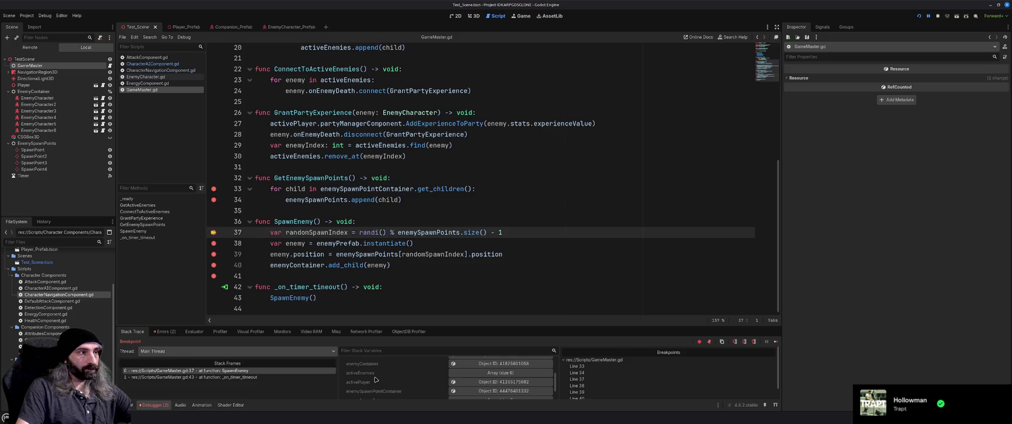
pyautogui.scroll(-1, 375, 379)
pyautogui.scroll(2, 375, 380)
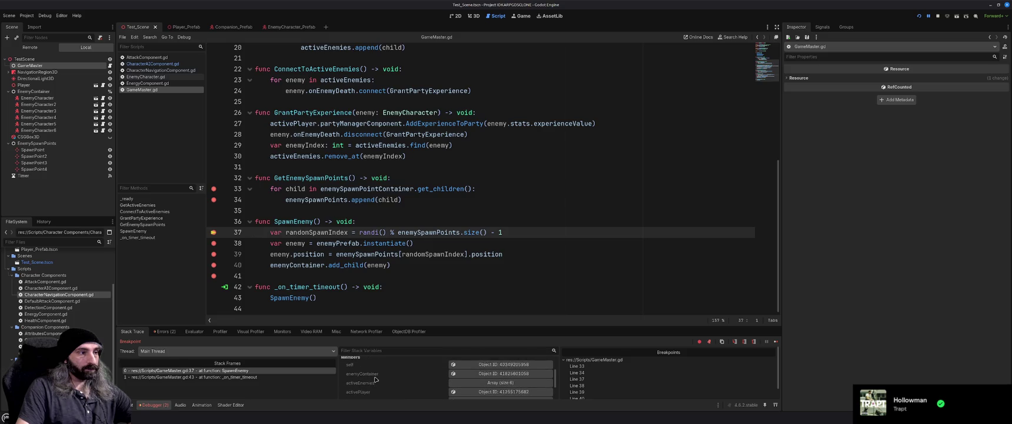
pyautogui.scroll(-2, 375, 379)
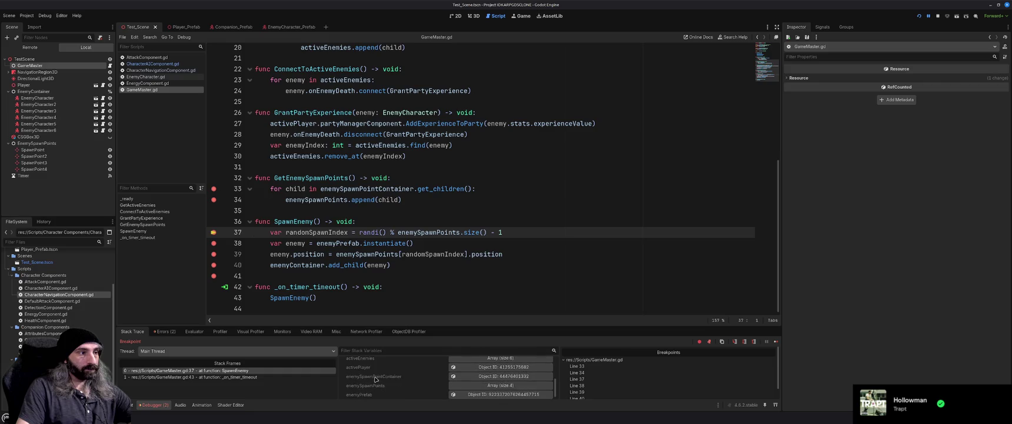
pyautogui.moveTo(487, 324)
pyautogui.mouseDown()
pyautogui.moveTo(588, 288)
pyautogui.moveTo(716, 276)
pyautogui.mouseUp()
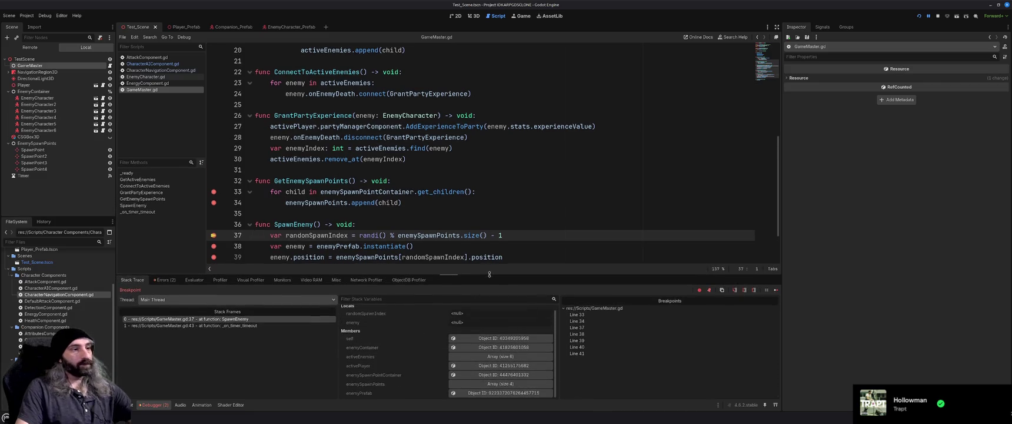
# Step through lines 38–40 and inspect the new enemy object, confirming it is a CharacterBody3D.
pyautogui.click(777, 290)
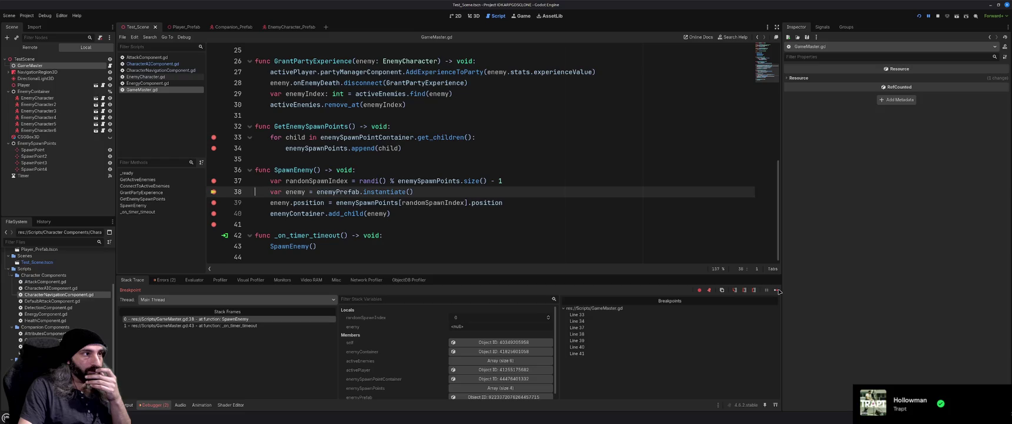
pyautogui.click(777, 290)
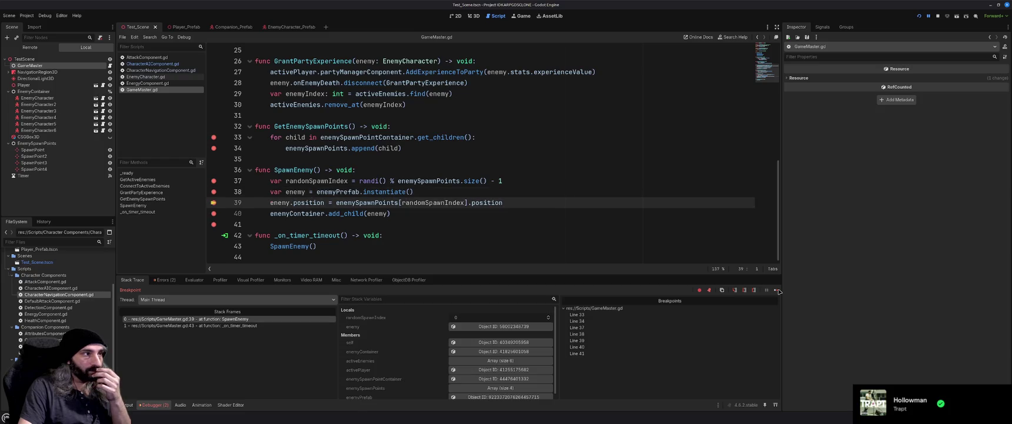
pyautogui.click(482, 326)
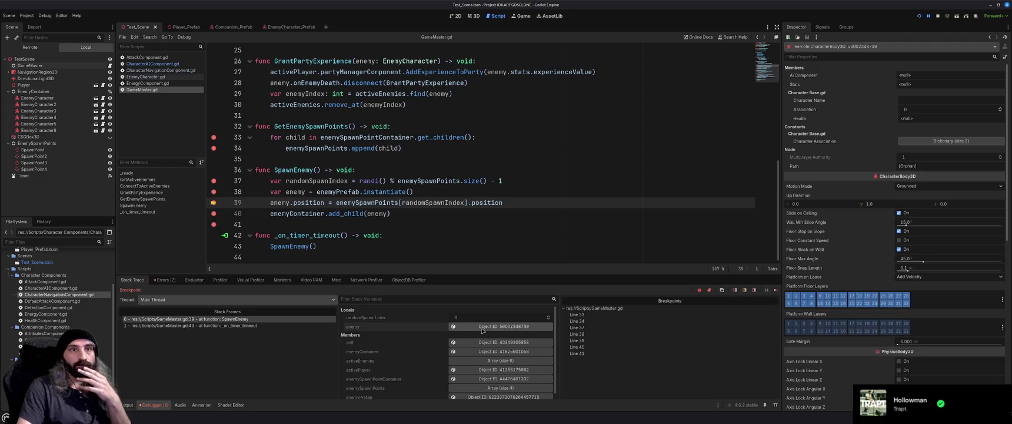
pyautogui.click(775, 290)
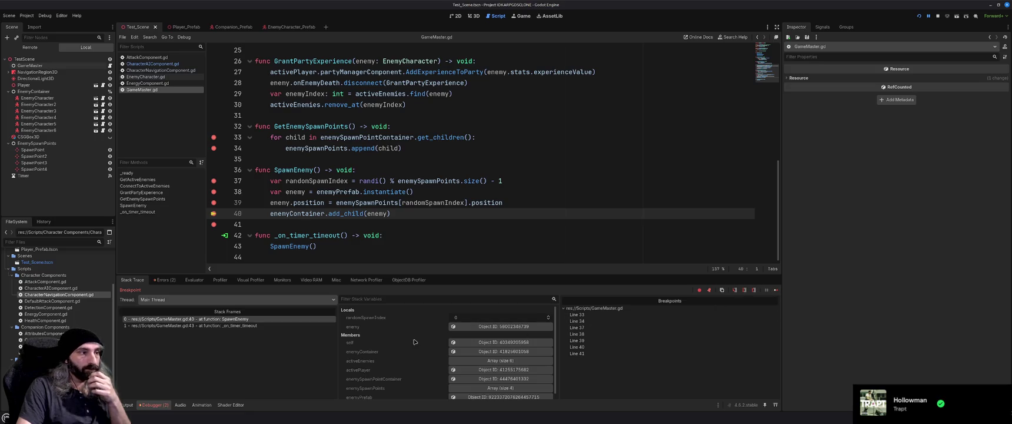
pyautogui.click(484, 327)
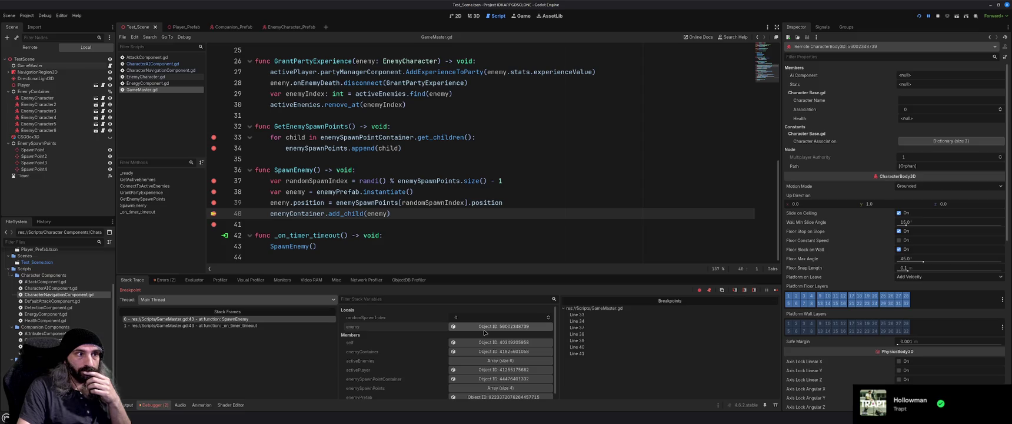
pyautogui.scroll(-1, 399, 356)
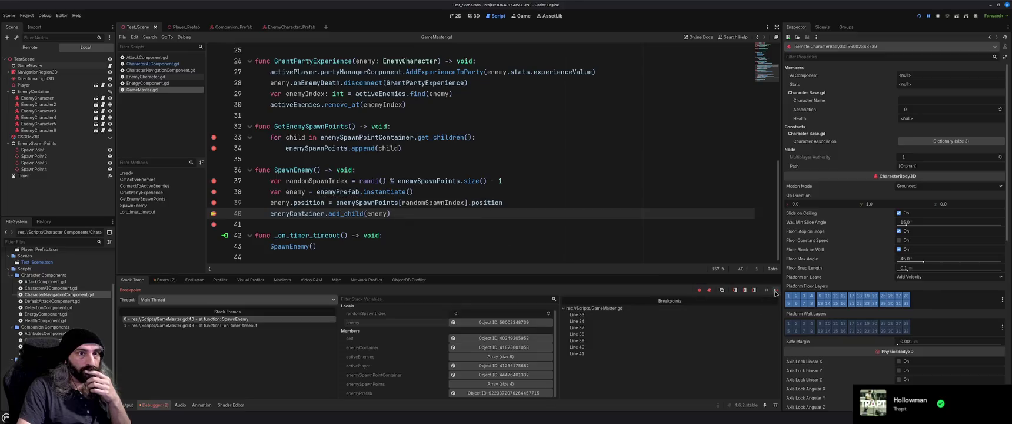
# Step through several more timer spawns, then bring up the maximized Spawning monsters docs page.
pyautogui.click(776, 289)
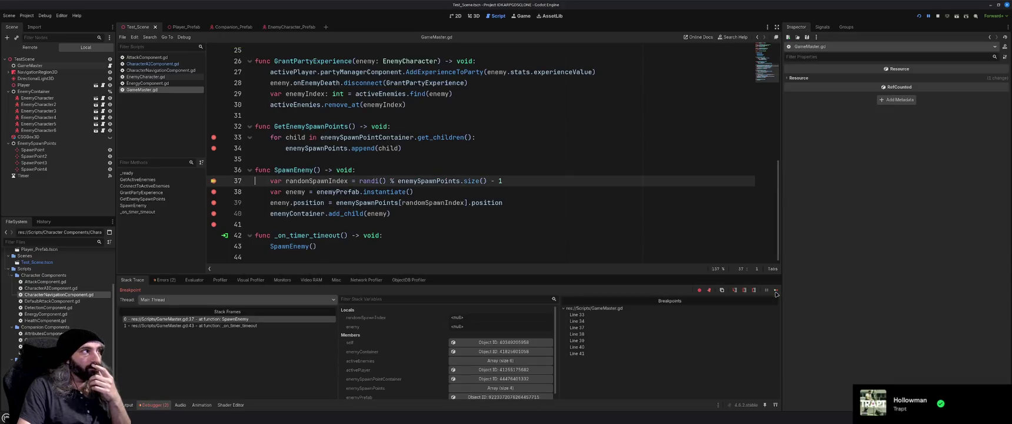
pyautogui.click(776, 290)
pyautogui.click(776, 291)
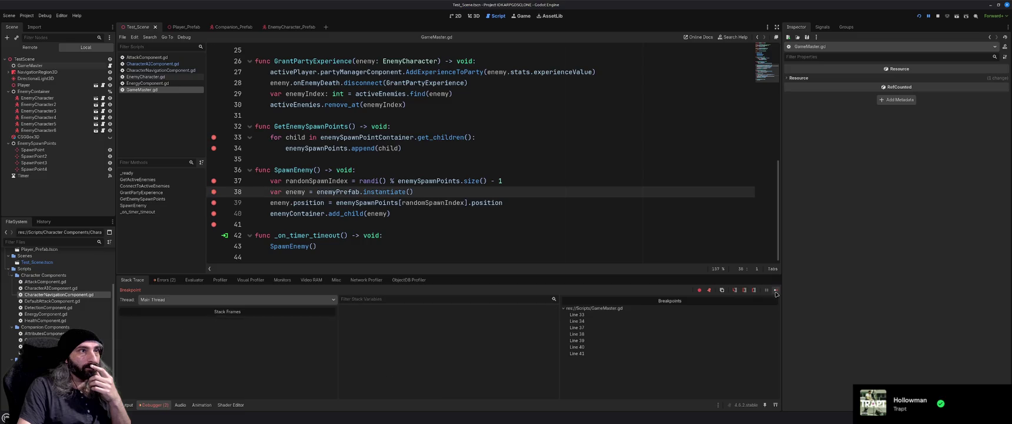
pyautogui.click(776, 291)
pyautogui.click(776, 291)
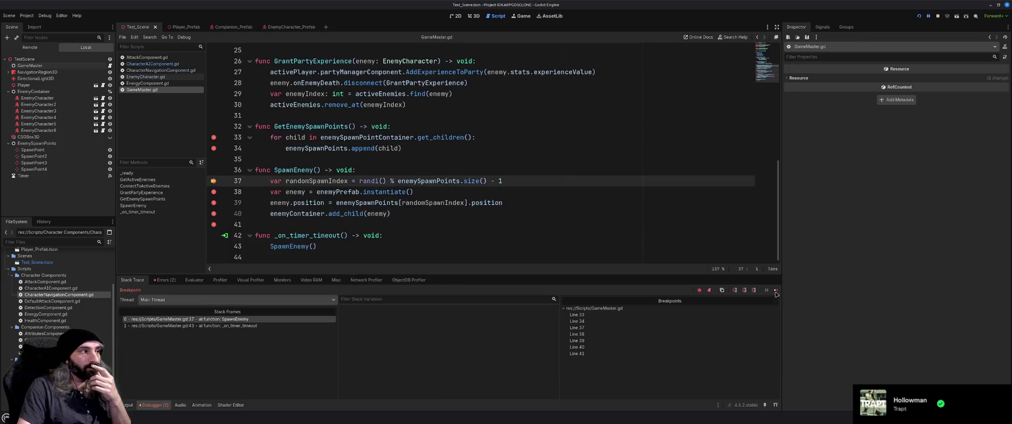
pyautogui.click(775, 291)
pyautogui.click(775, 291)
pyautogui.click(776, 290)
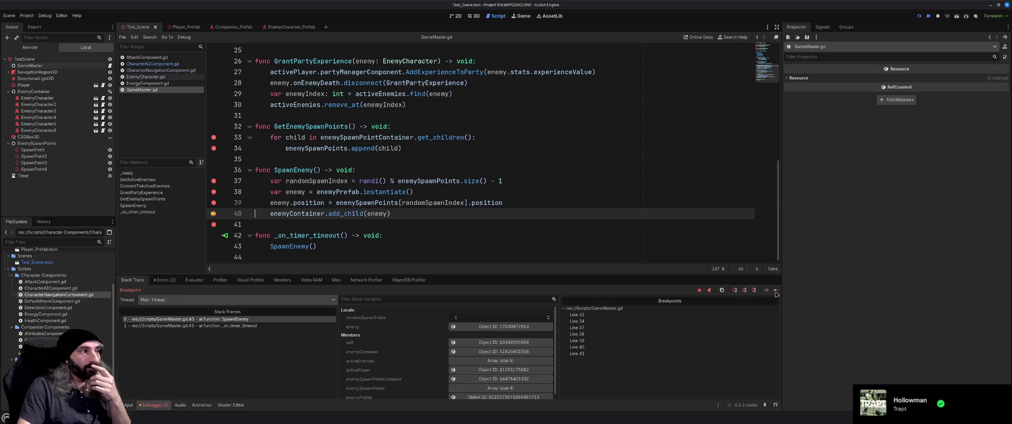
pyautogui.click(776, 291)
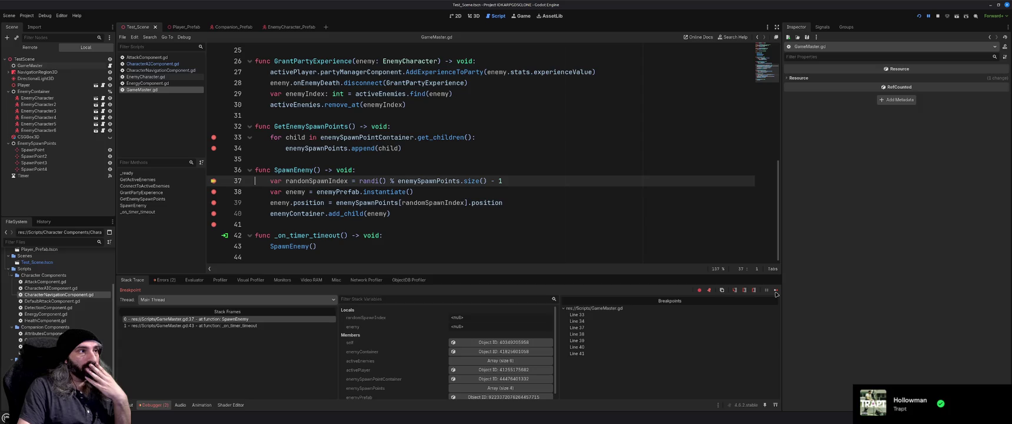
pyautogui.click(776, 292)
pyautogui.click(775, 291)
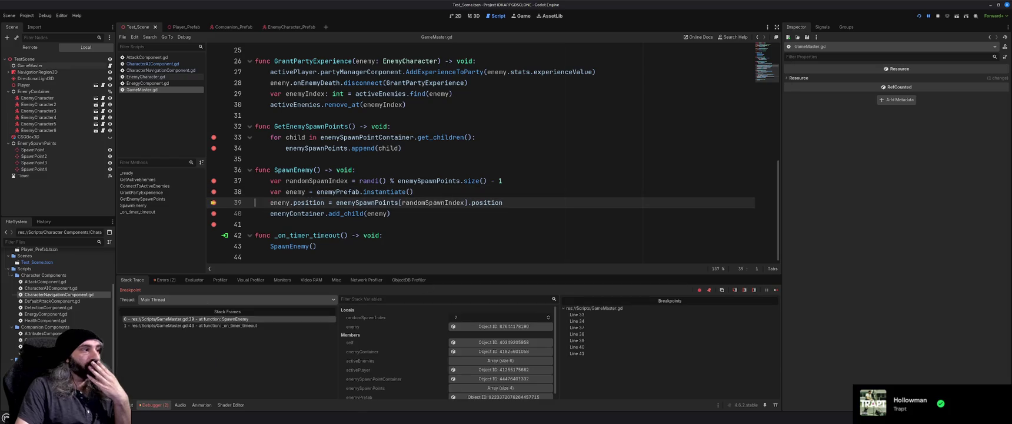
pyautogui.hotkey('alt', 'Tab')
pyautogui.click(855, 60)
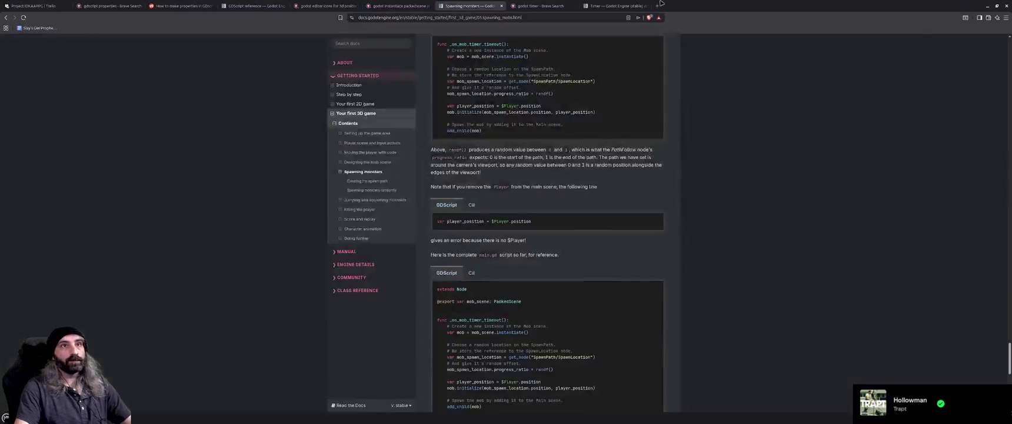
# Search in a new tab for 'godot instantaite not spawning any objects'.
pyautogui.click(654, 7)
pyautogui.write('godot instantaite')
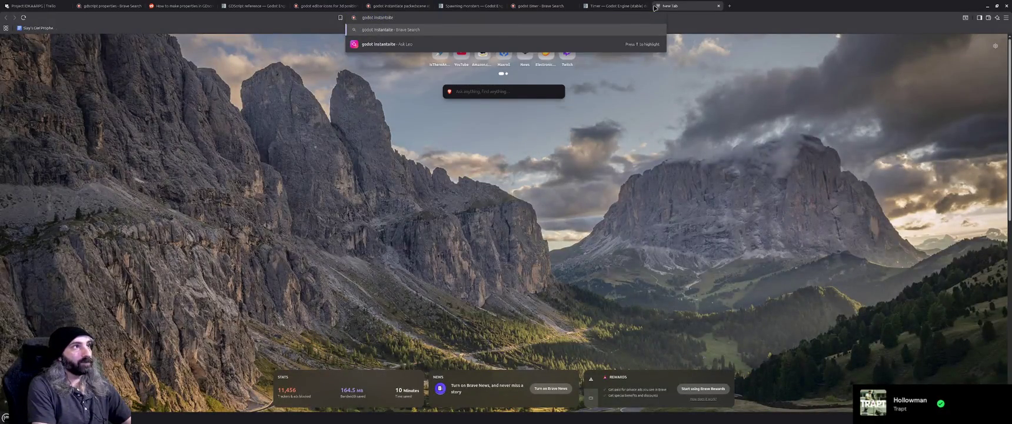
pyautogui.write(' not spawnin')
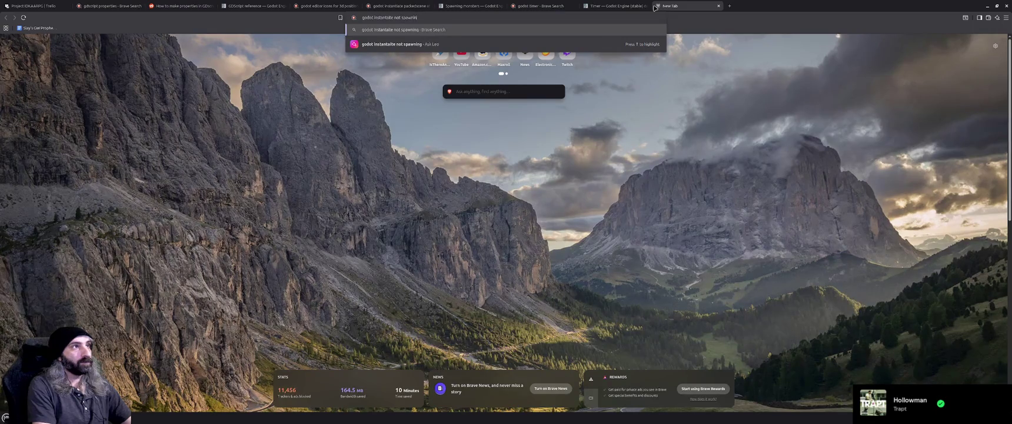
pyautogui.write('g any obej')
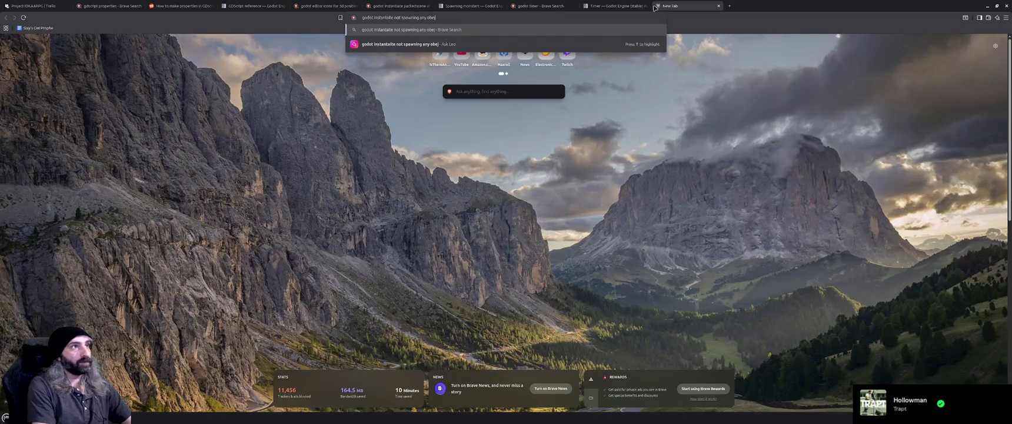
pyautogui.press('BackSpace')
pyautogui.press('BackSpace')
pyautogui.write('jects')
pyautogui.press('Return')
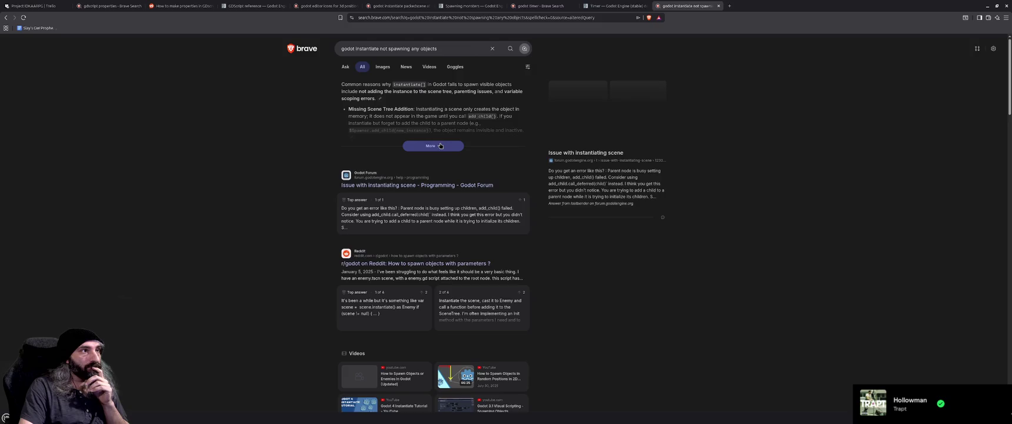
# Expand the AI answer's reasons and open the forum thread 'Issue with instantiating scene'.
pyautogui.click(441, 146)
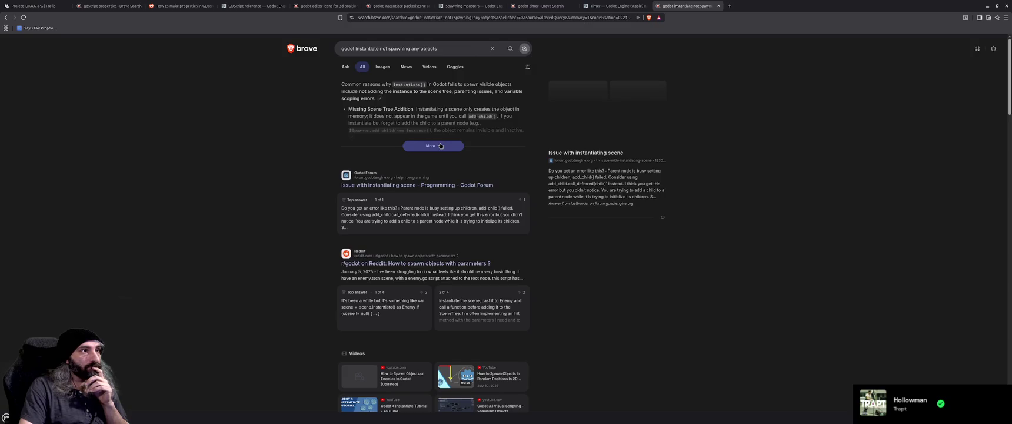
pyautogui.click(440, 145)
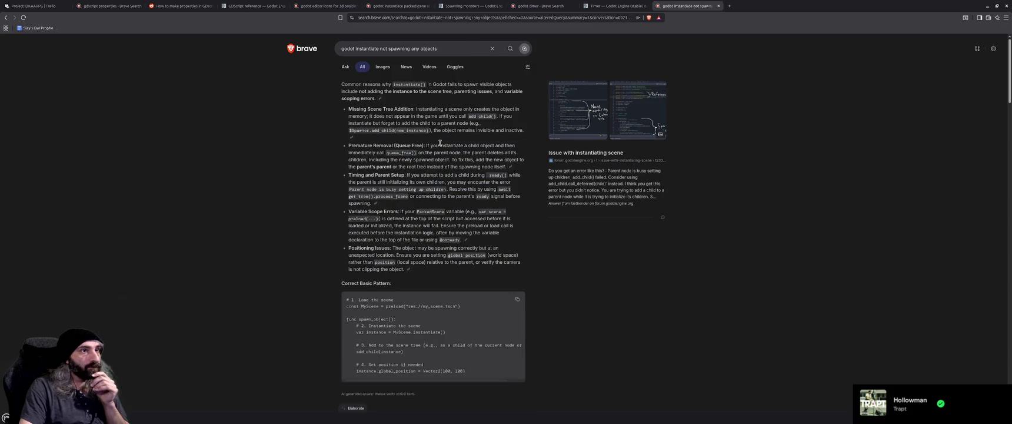
pyautogui.click(578, 154)
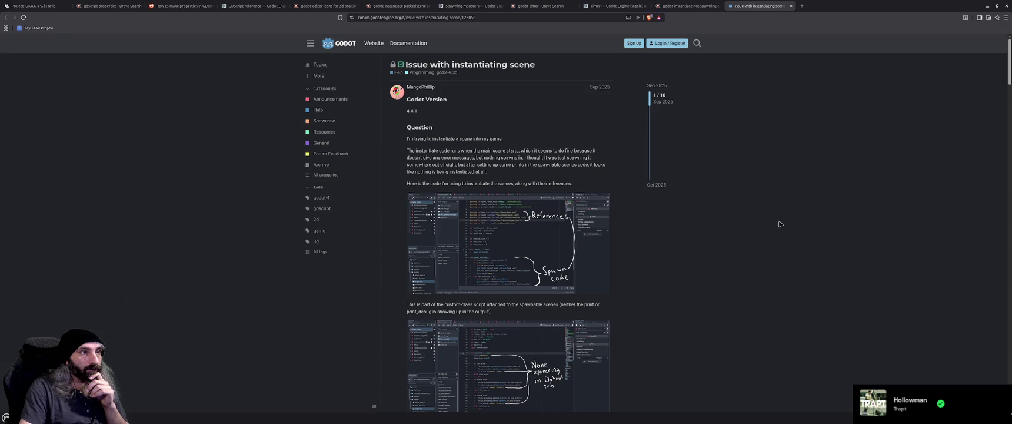
# View the post's first code screenshot enlarged, close it, and return to the Godot editor.
pyautogui.scroll(-3, 780, 224)
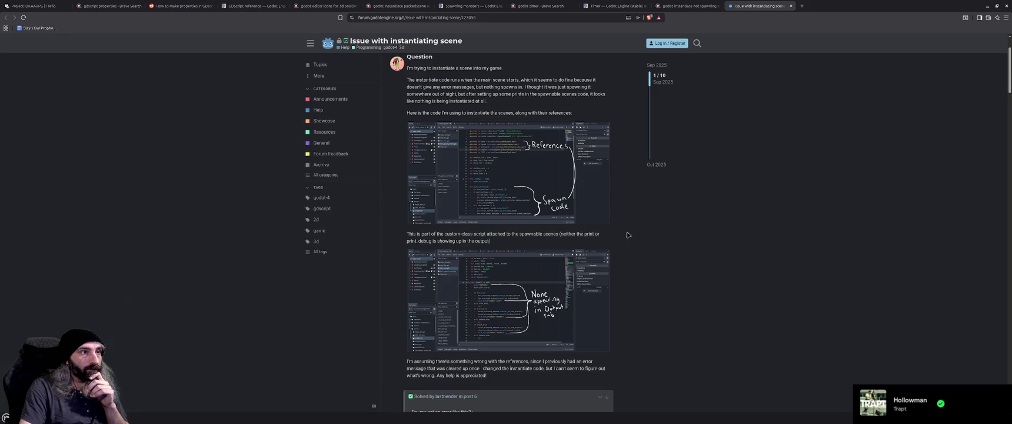
pyautogui.click(513, 197)
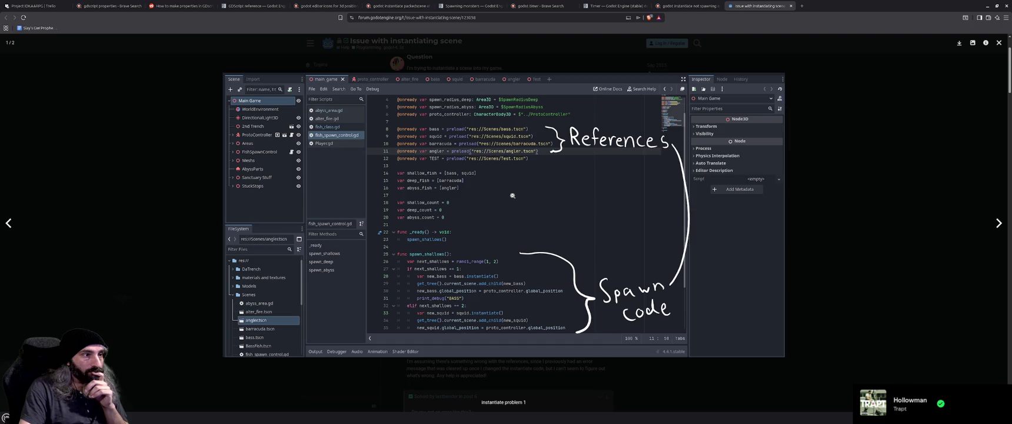
pyautogui.click(812, 219)
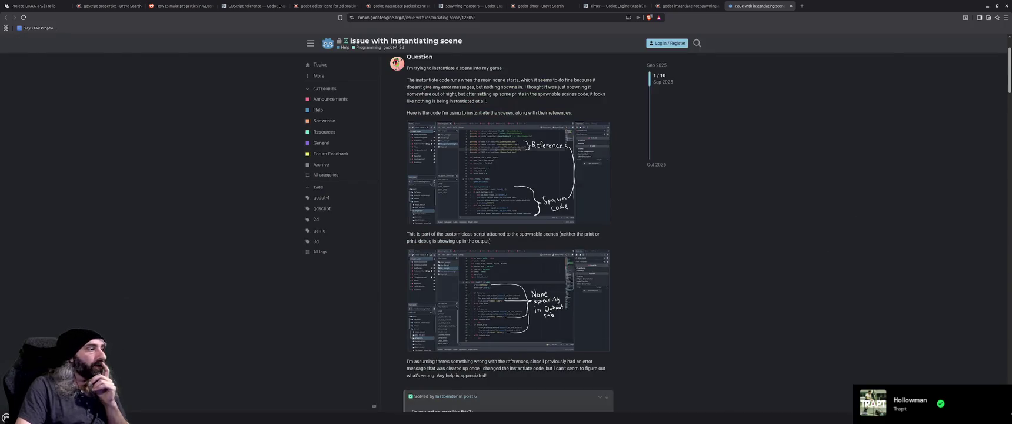
pyautogui.hotkey('alt', 'Tab')
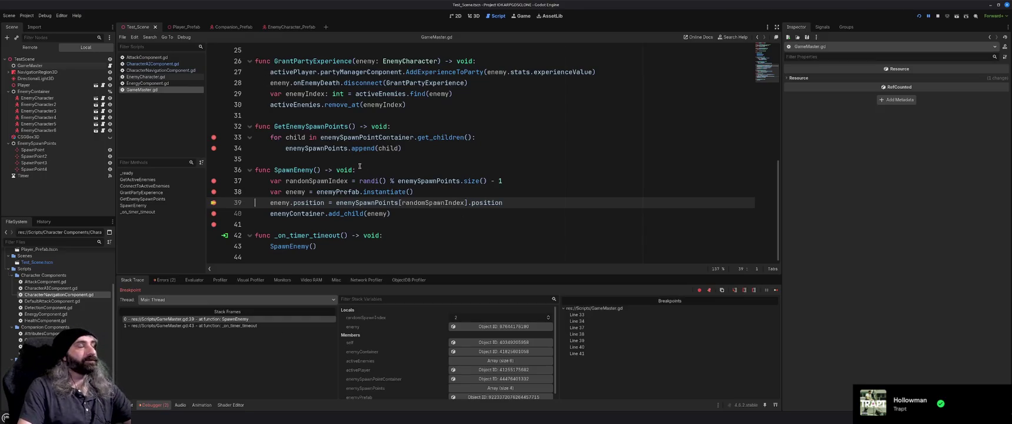
# Resume the paused game past its remaining breakpoints.
pyautogui.press('F12')
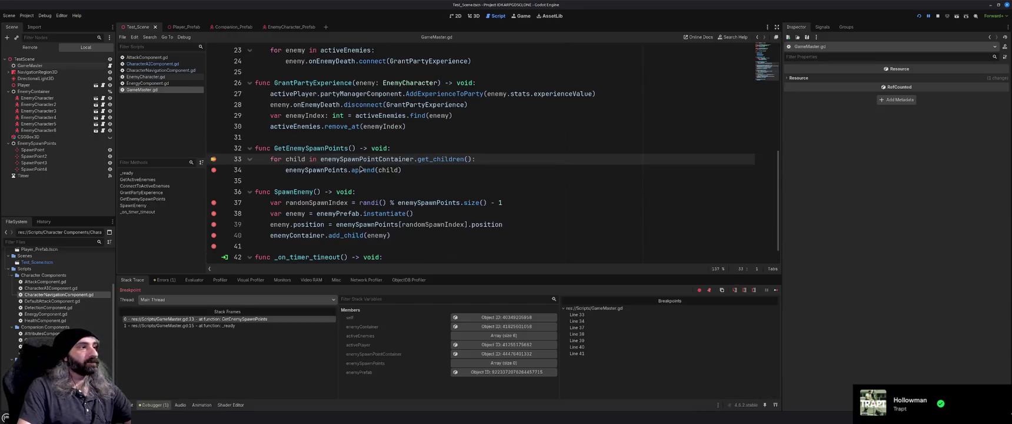
pyautogui.click(701, 290)
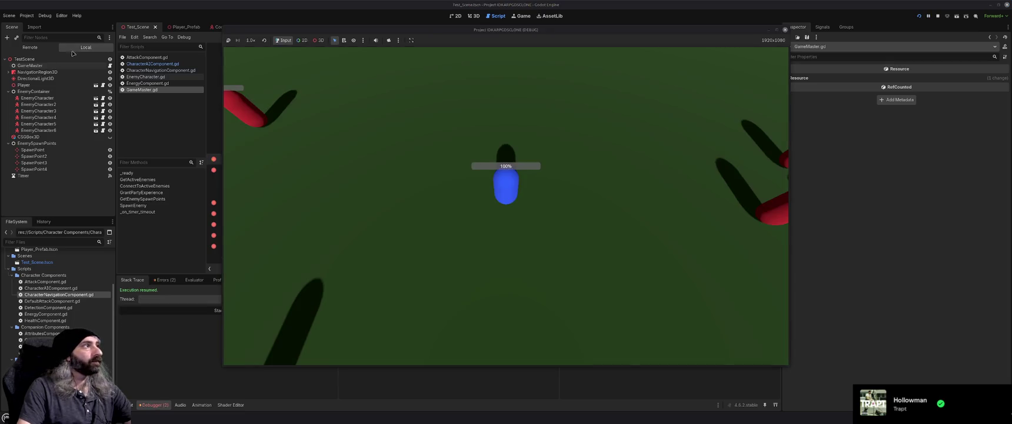
pyautogui.click(30, 49)
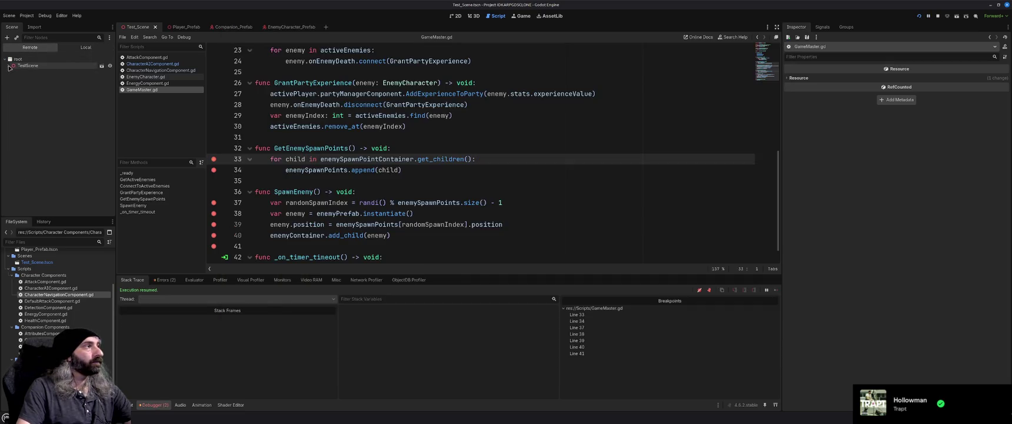
pyautogui.click(8, 66)
pyautogui.click(12, 98)
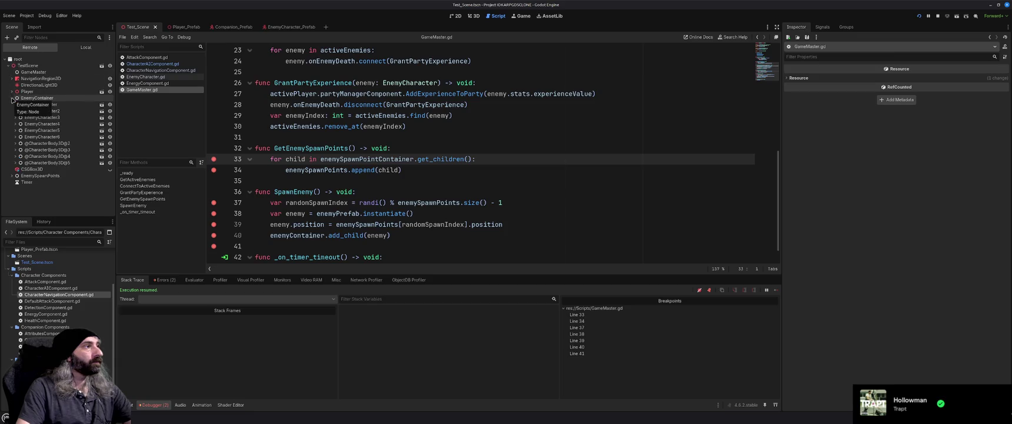
pyautogui.click(64, 163)
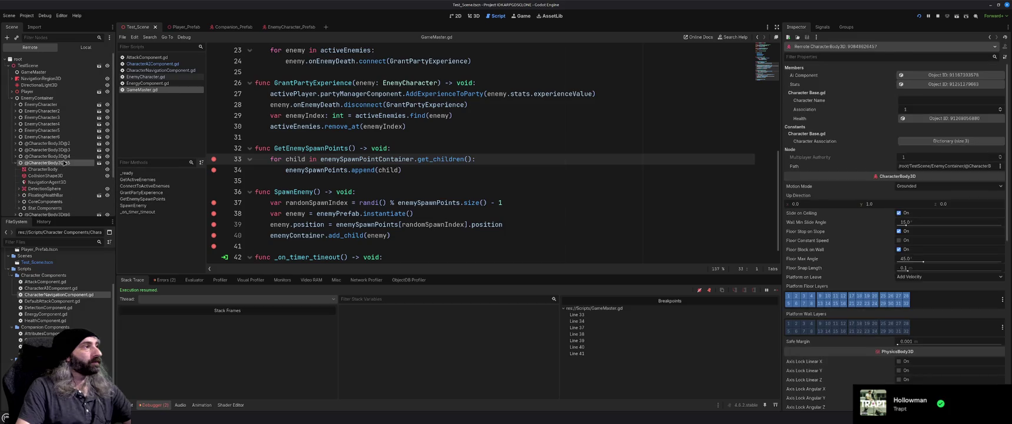
pyautogui.hotkey('ctrl', 'F2')
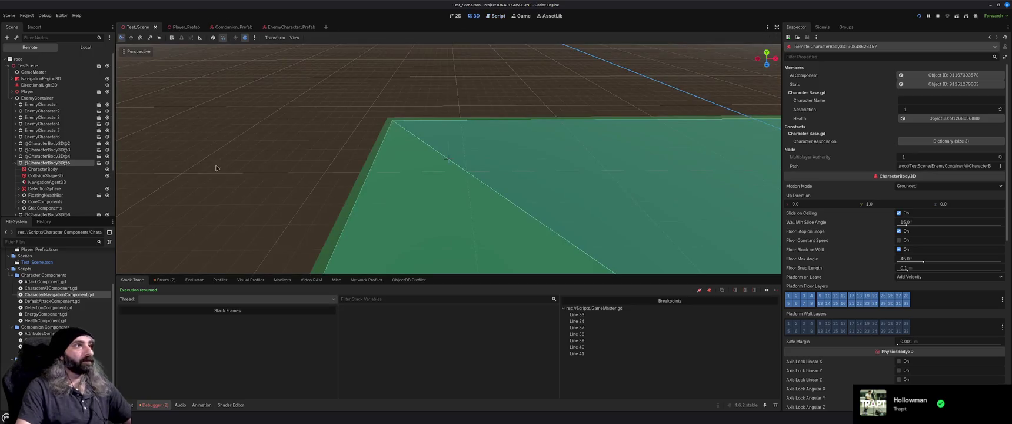
pyautogui.press('f')
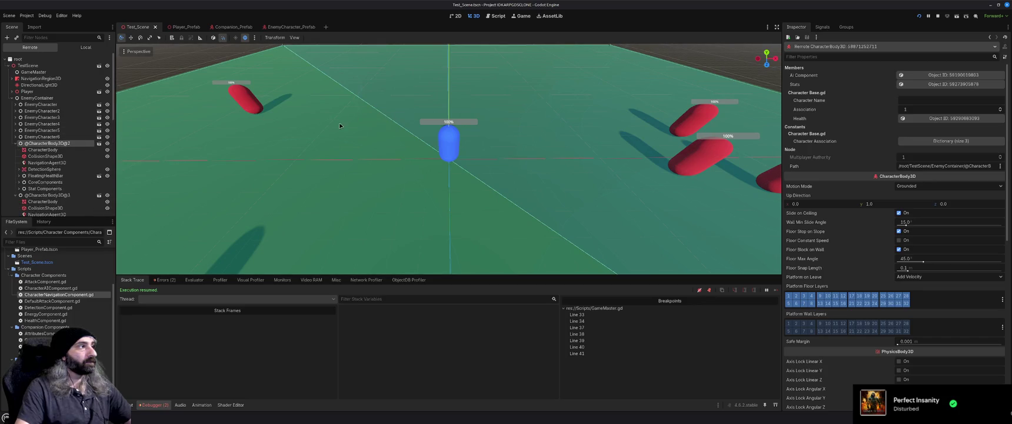
pyautogui.scroll(-5, 52, 156)
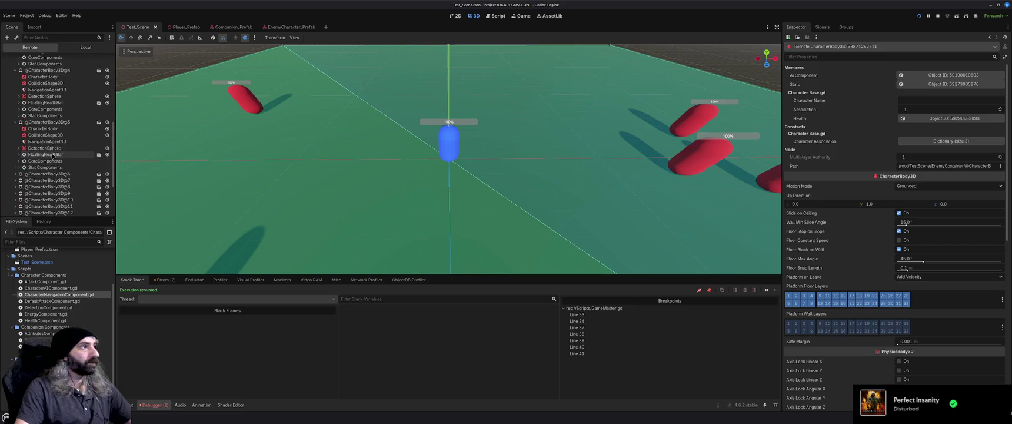
pyautogui.scroll(-3, 52, 155)
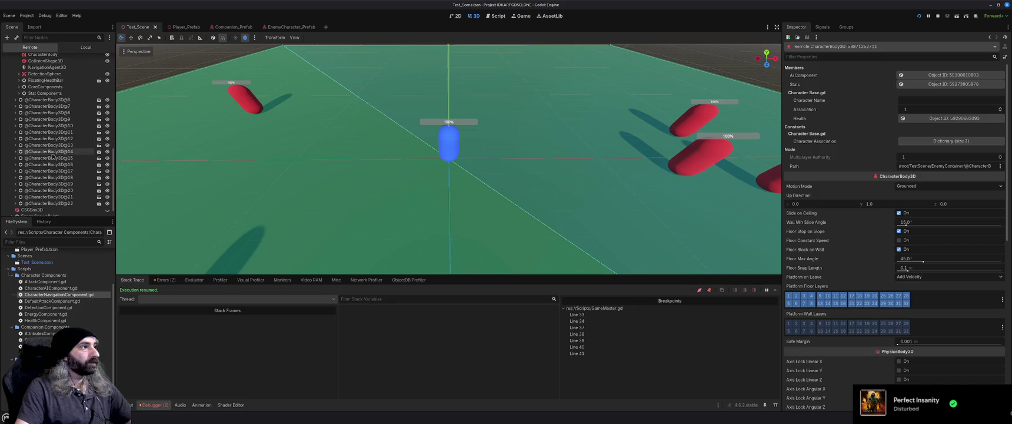
pyautogui.click(54, 151)
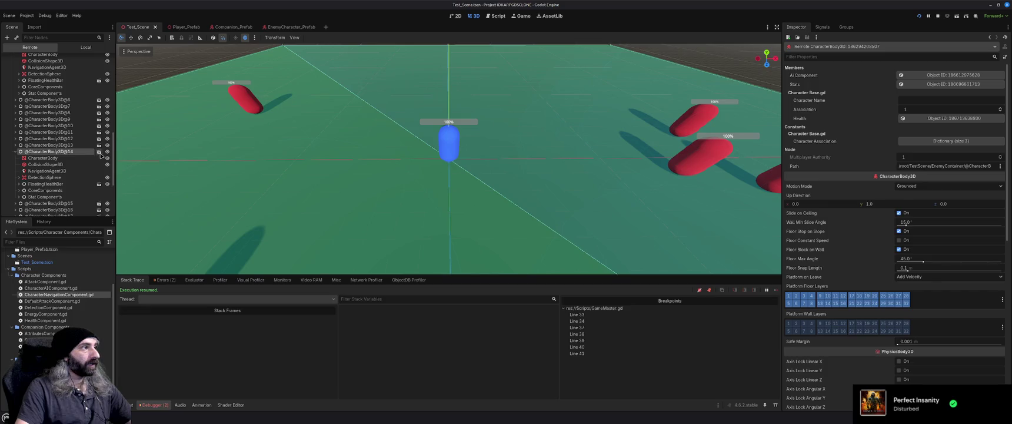
pyautogui.scroll(-5, 57, 154)
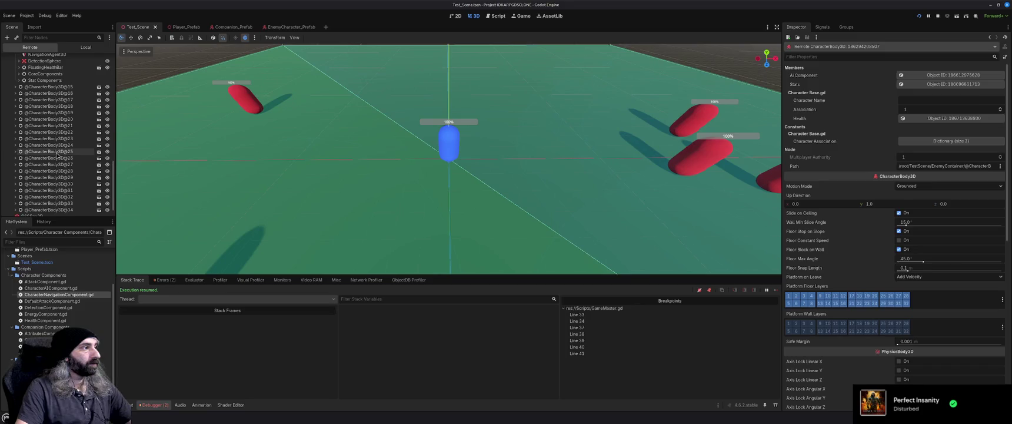
pyautogui.scroll(10, 98, 61)
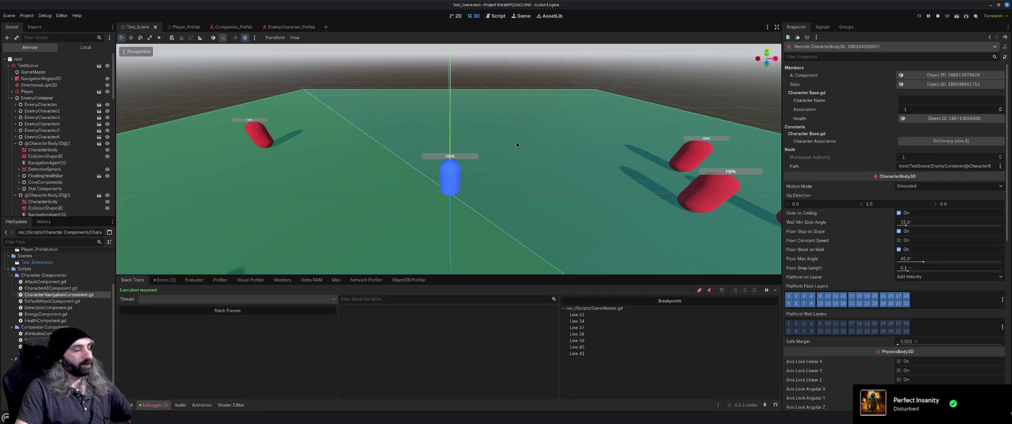
pyautogui.press('F8')
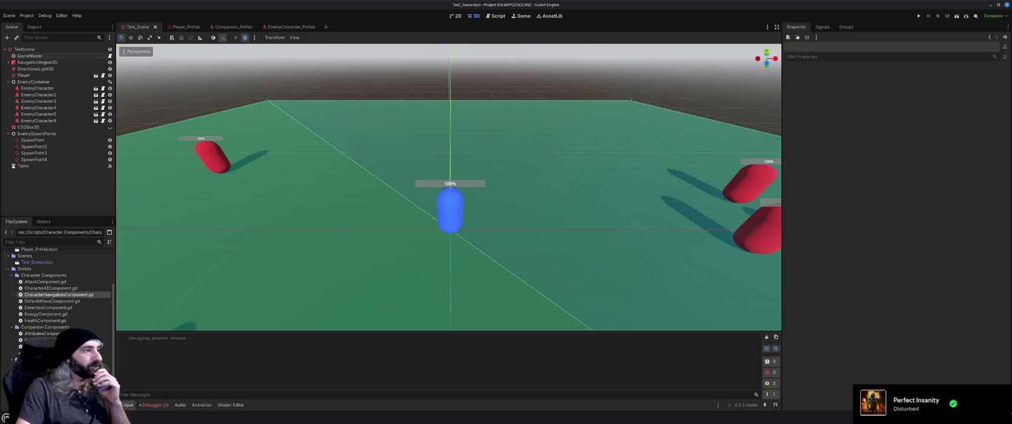
pyautogui.hotkey('alt', 'Tab')
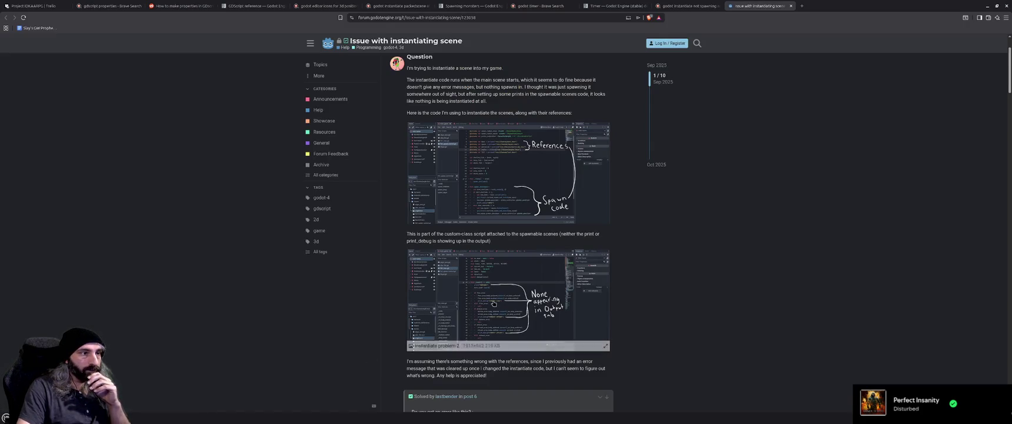
# Read through the forum thread's replies and its suggested spawn script, then return to Godot.
pyautogui.scroll(-3, 497, 298)
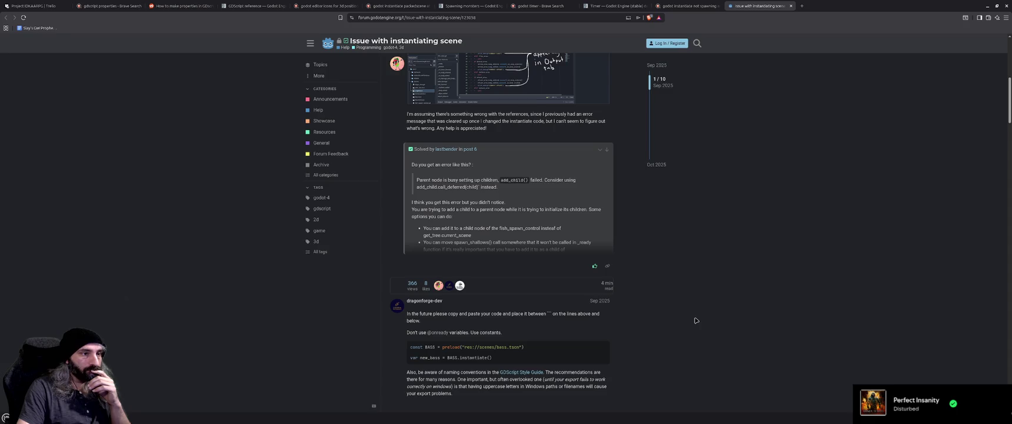
pyautogui.scroll(-3, 696, 321)
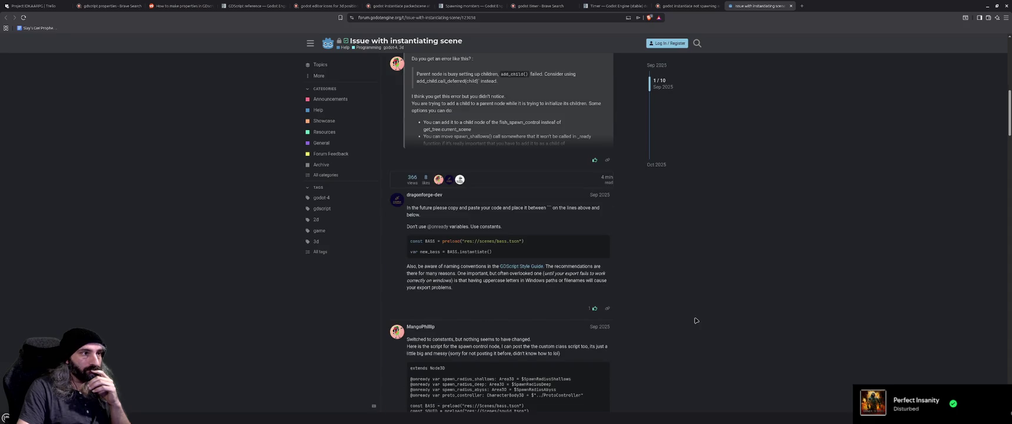
pyautogui.scroll(-2, 697, 321)
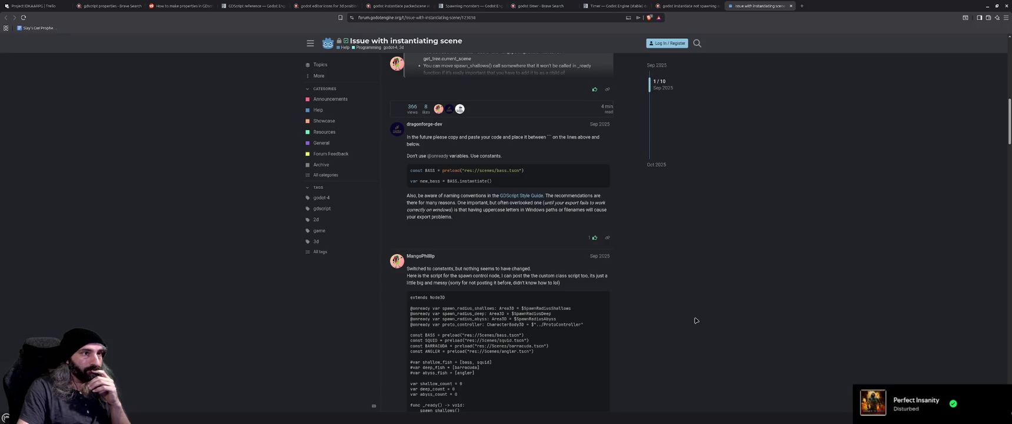
pyautogui.scroll(-3, 696, 320)
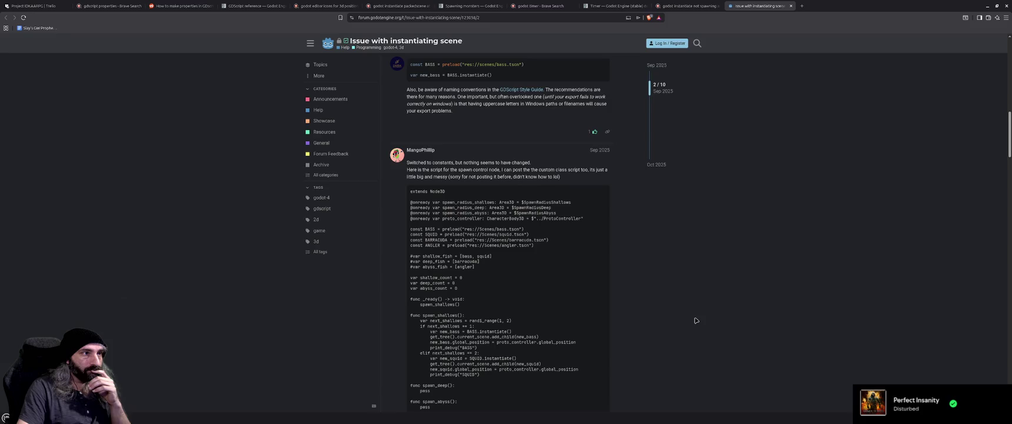
pyautogui.scroll(-6, 696, 320)
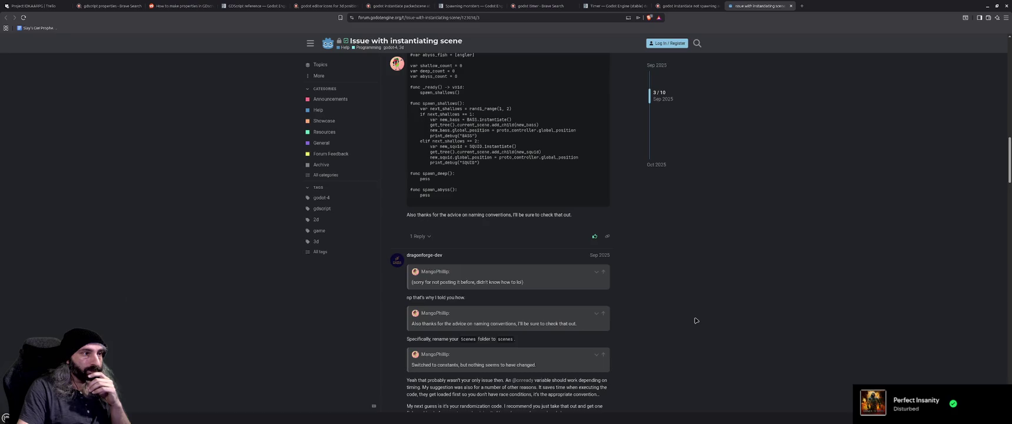
pyautogui.scroll(-2, 697, 320)
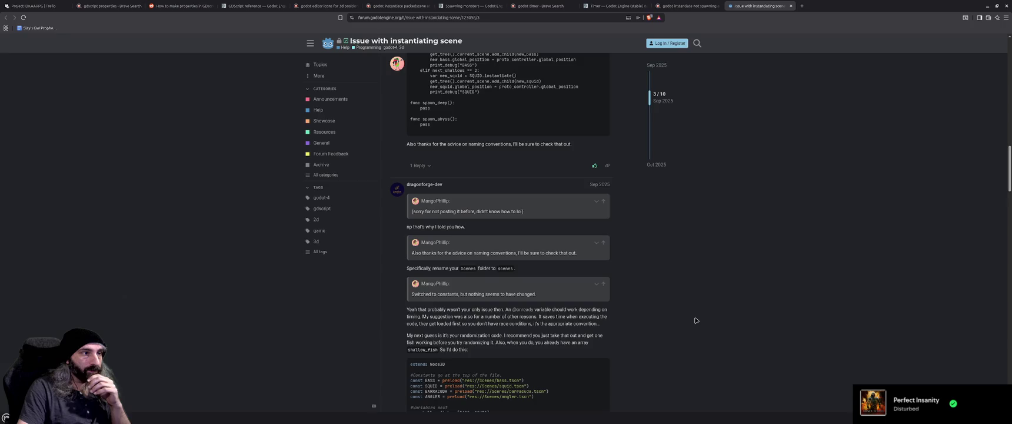
pyautogui.scroll(-2, 696, 320)
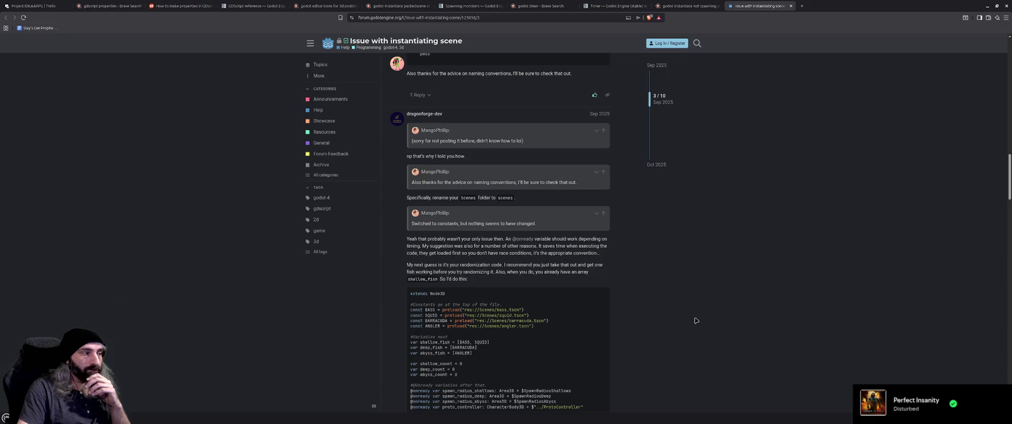
pyautogui.hotkey('alt', 'Tab')
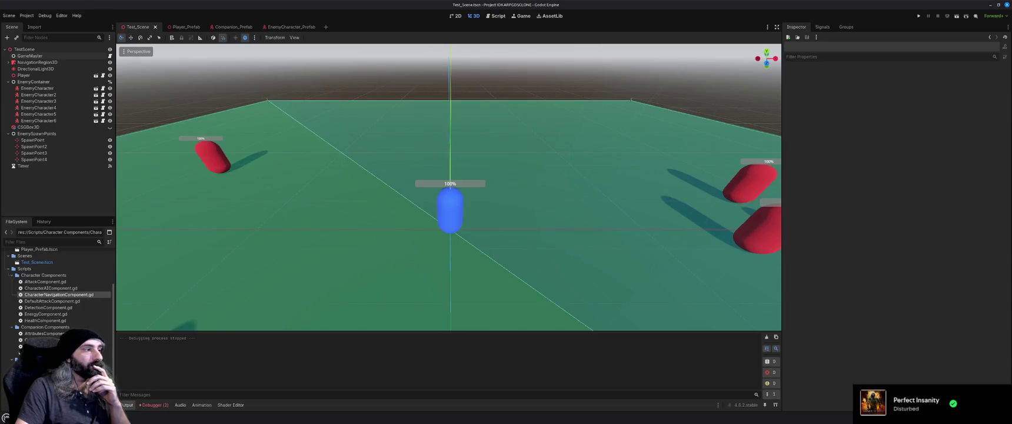
# Show GameMaster.gd in the Script editor, scrolled to its first line.
pyautogui.click(497, 15)
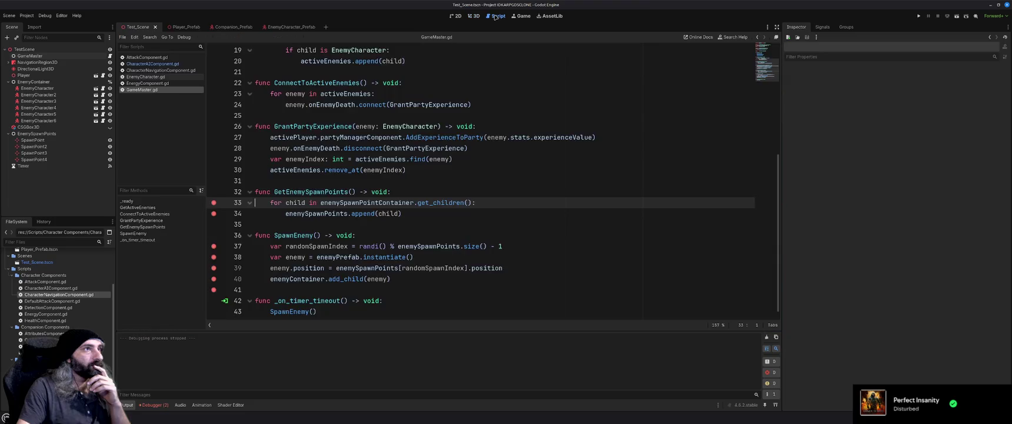
pyautogui.scroll(6, 342, 194)
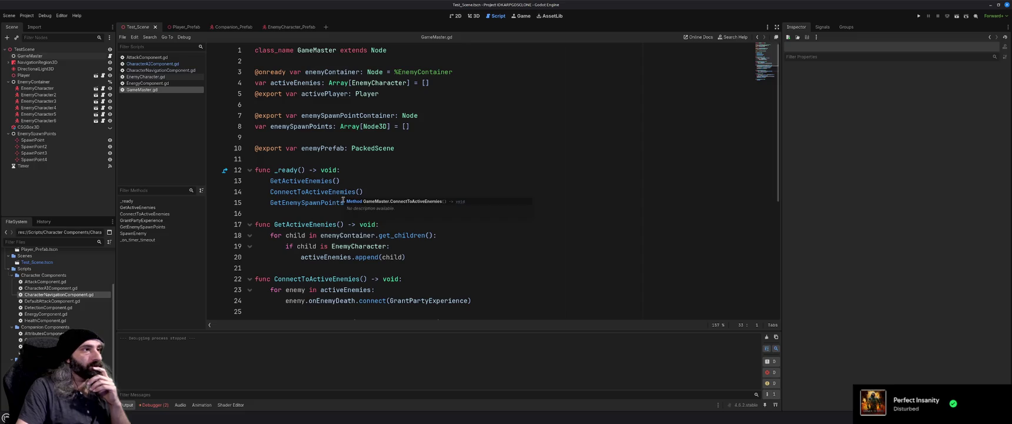
pyautogui.hotkey('alt', 'Tab')
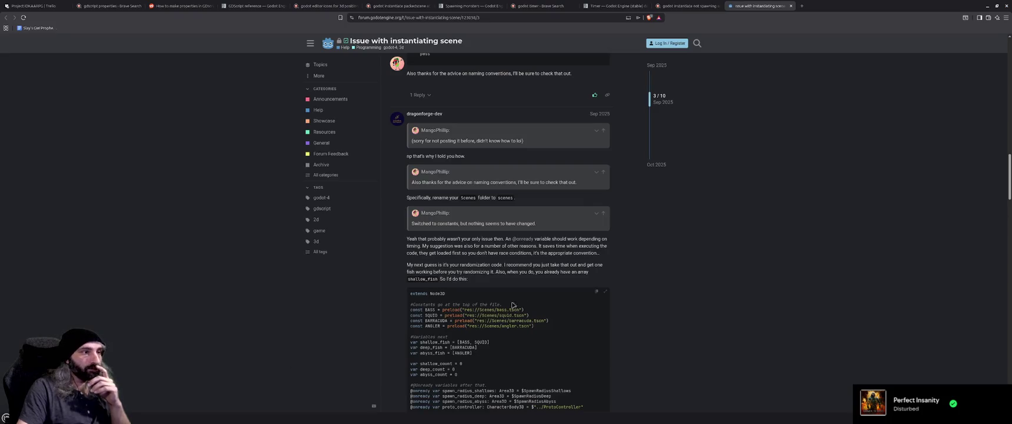
# Read the 'Issue with instantiating scene' thread to its accepted solution, then return to the search results.
pyautogui.scroll(-2, 665, 288)
pyautogui.scroll(-6, 665, 288)
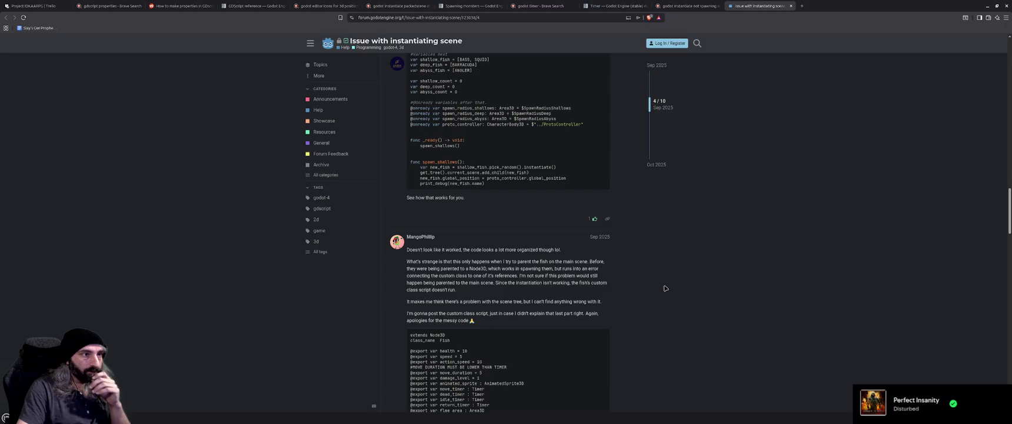
pyautogui.scroll(6, 665, 288)
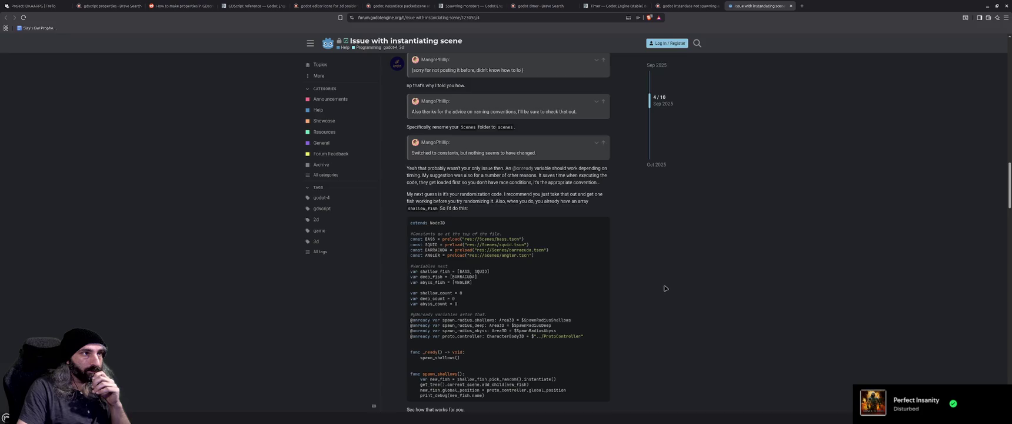
pyautogui.scroll(-4, 665, 288)
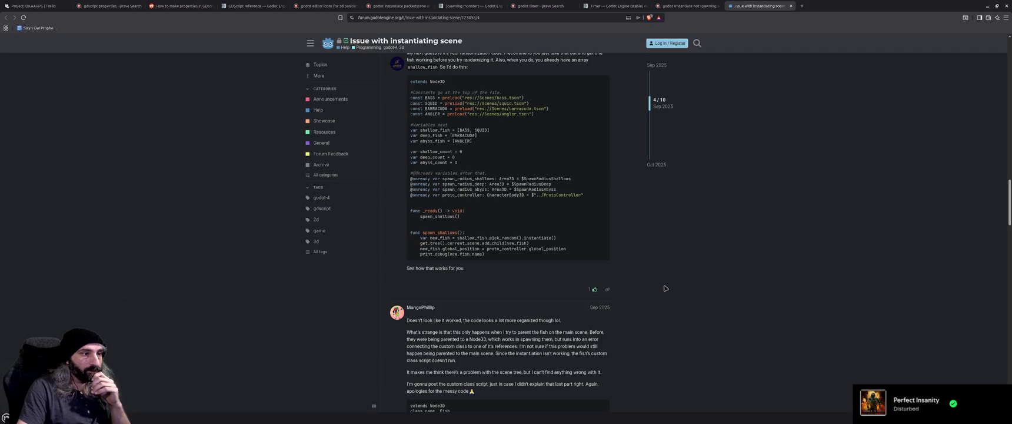
pyautogui.scroll(-15, 665, 287)
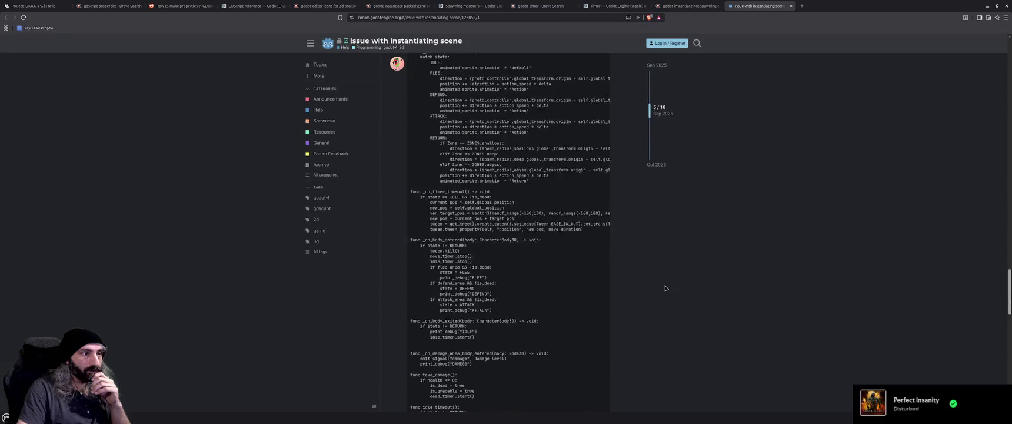
pyautogui.scroll(-5, 665, 288)
pyautogui.scroll(-3, 665, 287)
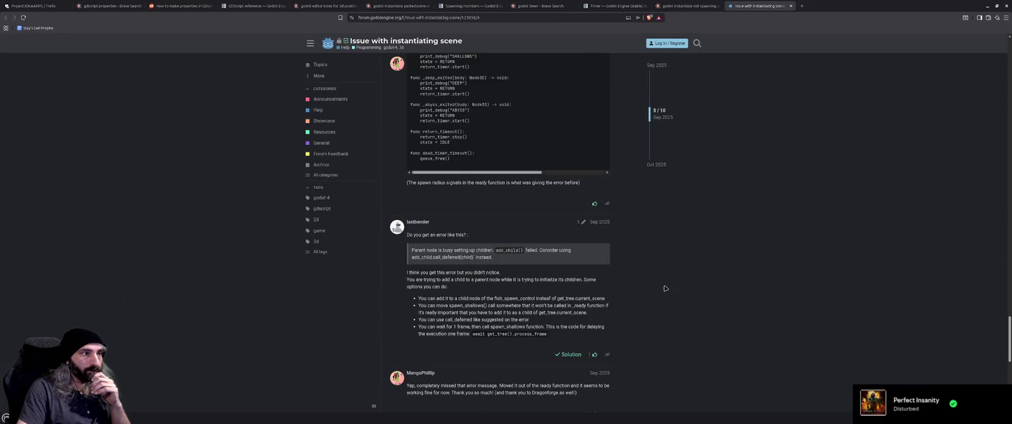
pyautogui.scroll(-4, 665, 288)
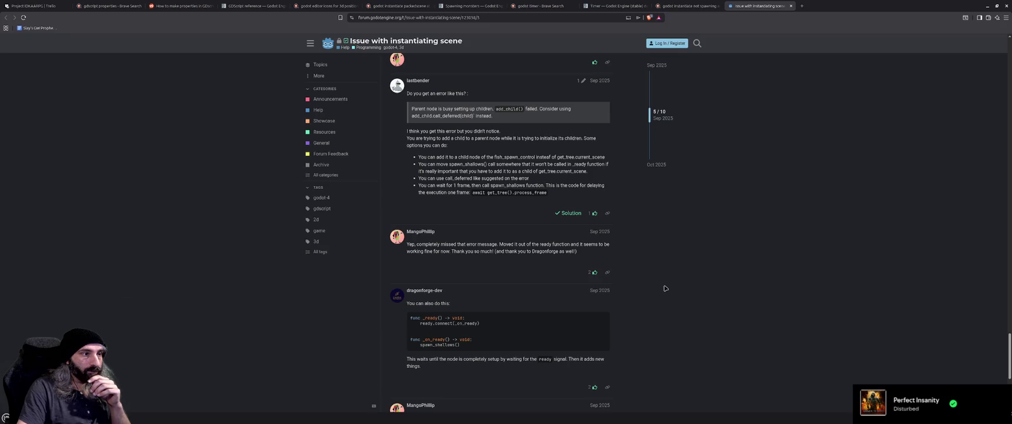
pyautogui.scroll(-1, 665, 288)
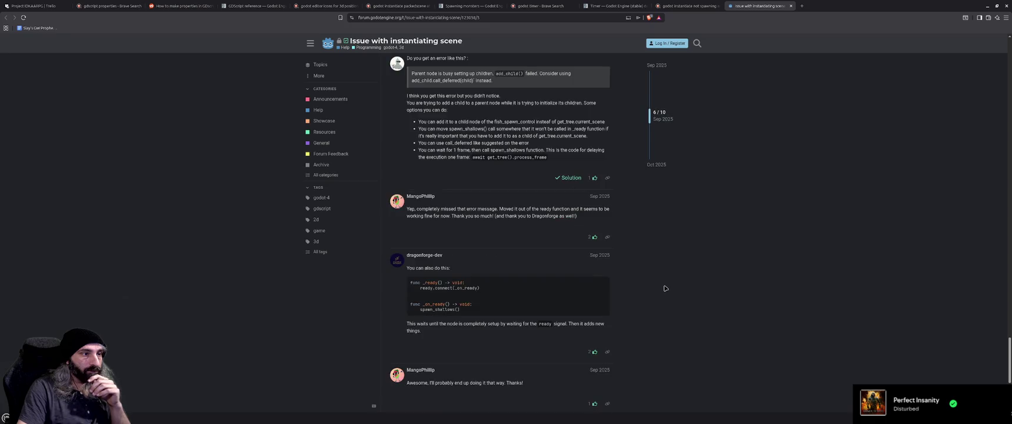
pyautogui.scroll(-1, 665, 288)
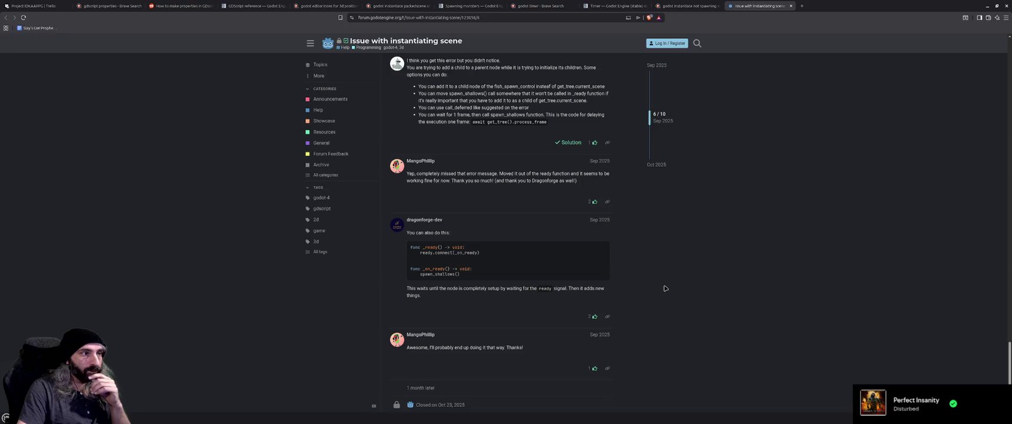
pyautogui.scroll(10, 665, 288)
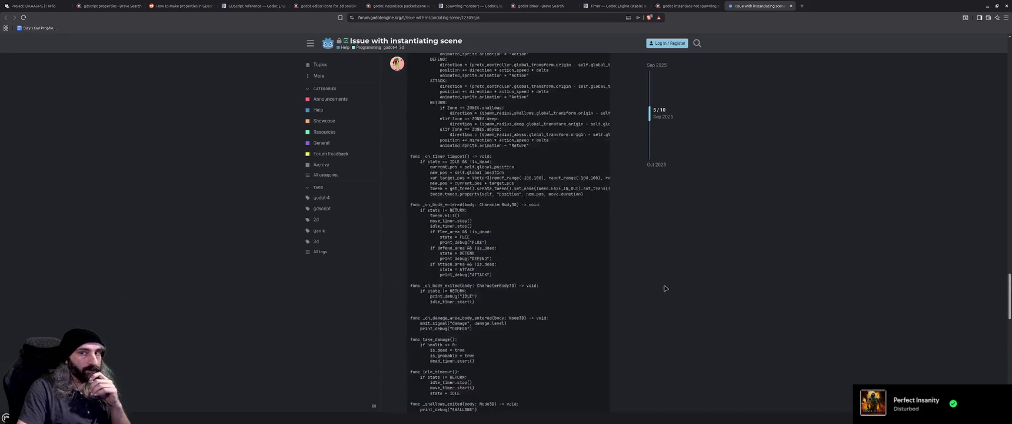
pyautogui.scroll(-10, 665, 288)
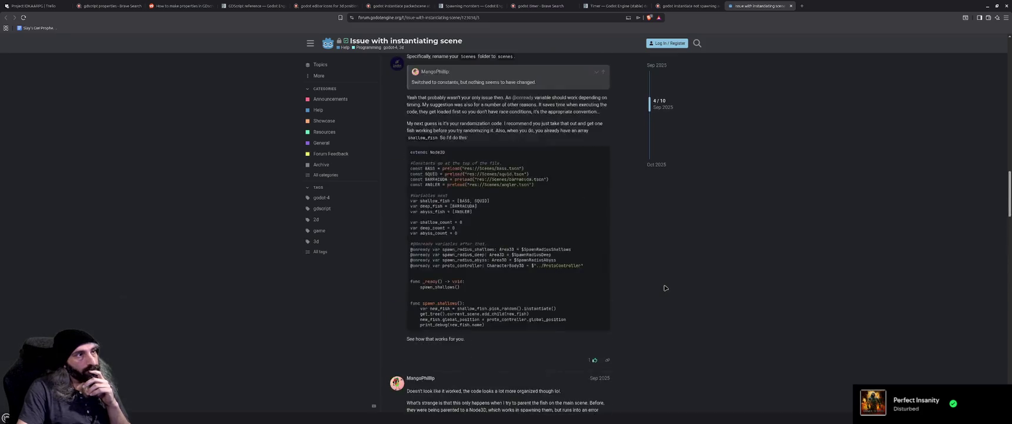
pyautogui.hotkey('ctrl', 'shift', 'Tab')
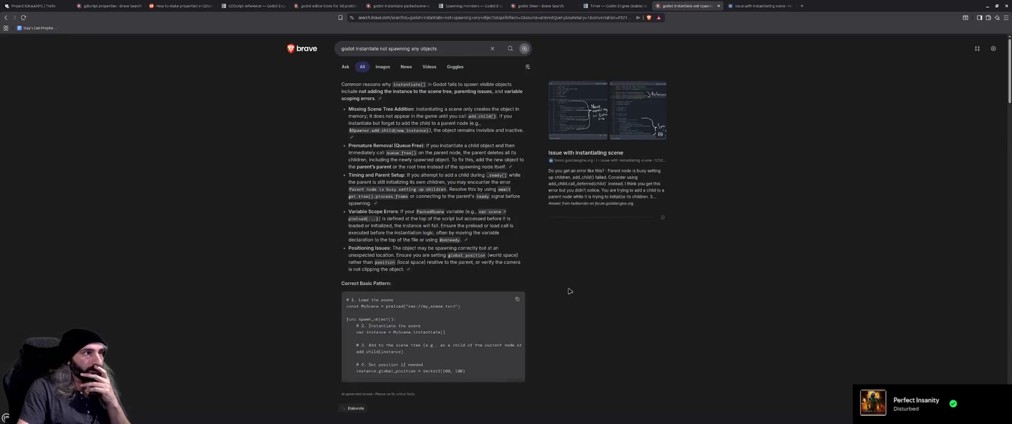
# Open the Reddit 'Godot 4 not instantiating' and forum misplaced-spawning results in new tabs, showing the Reddit one.
pyautogui.scroll(-3, 569, 292)
pyautogui.scroll(-1, 569, 291)
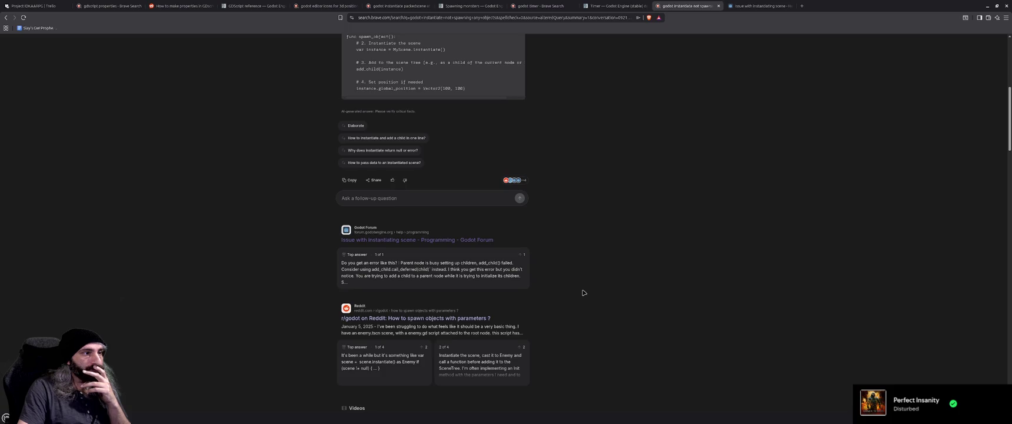
pyautogui.scroll(-1, 583, 293)
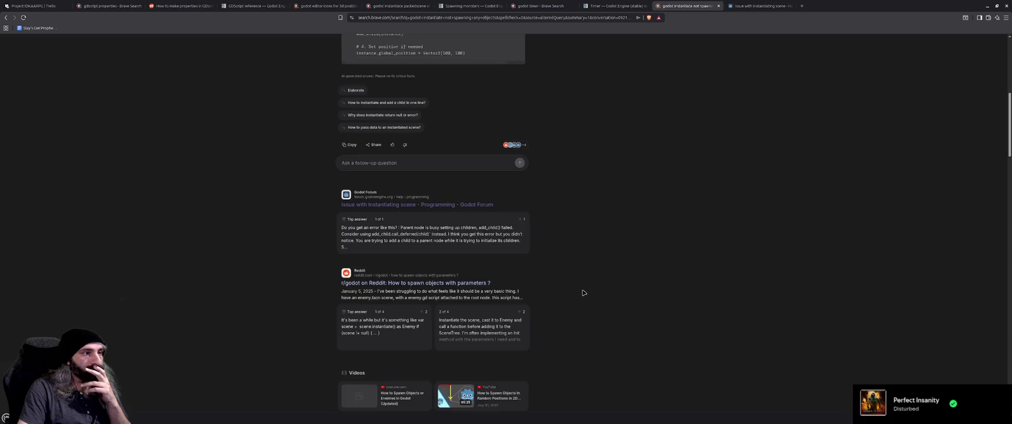
pyautogui.scroll(-2, 584, 293)
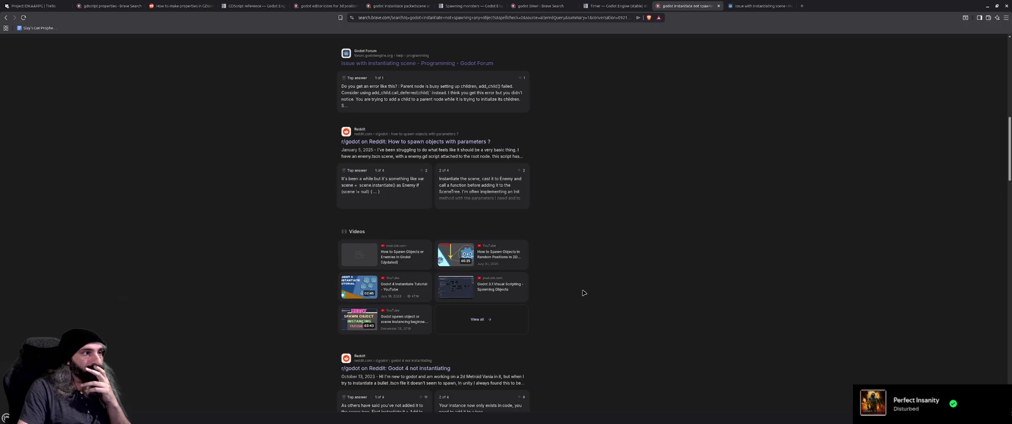
pyautogui.scroll(-2, 583, 293)
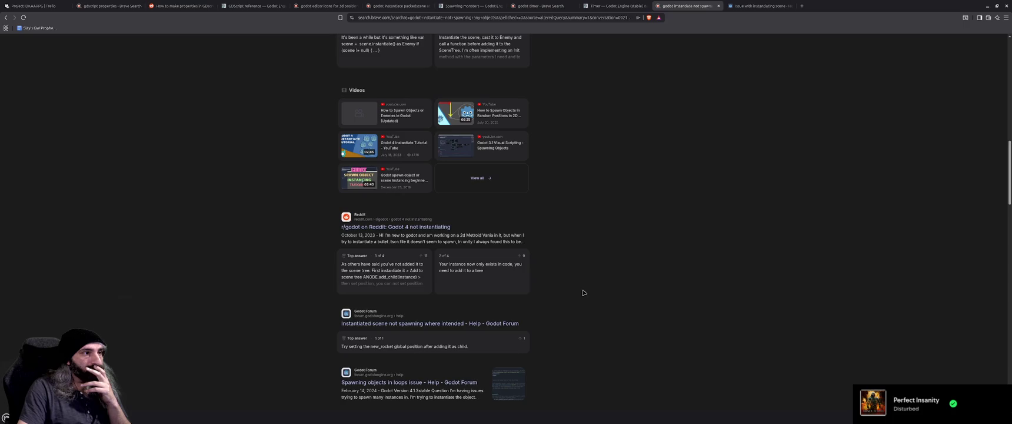
pyautogui.middleClick(412, 226)
pyautogui.middleClick(431, 323)
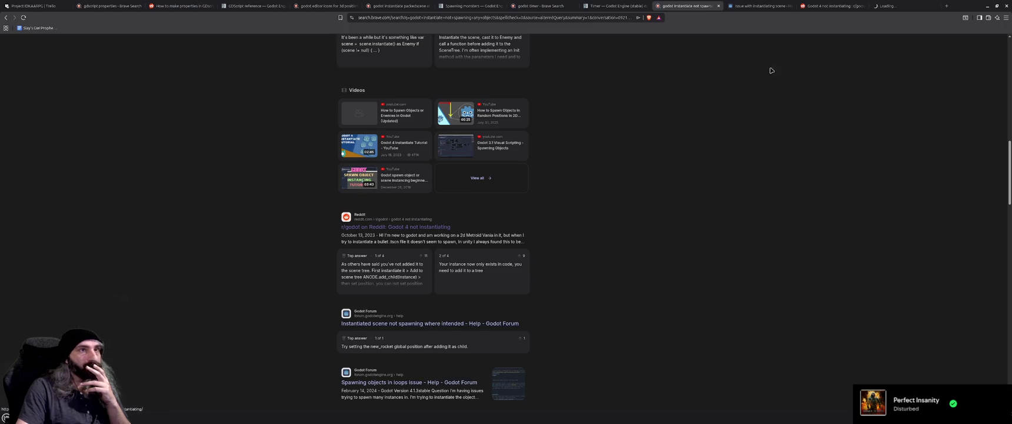
pyautogui.click(749, 5)
pyautogui.click(833, 5)
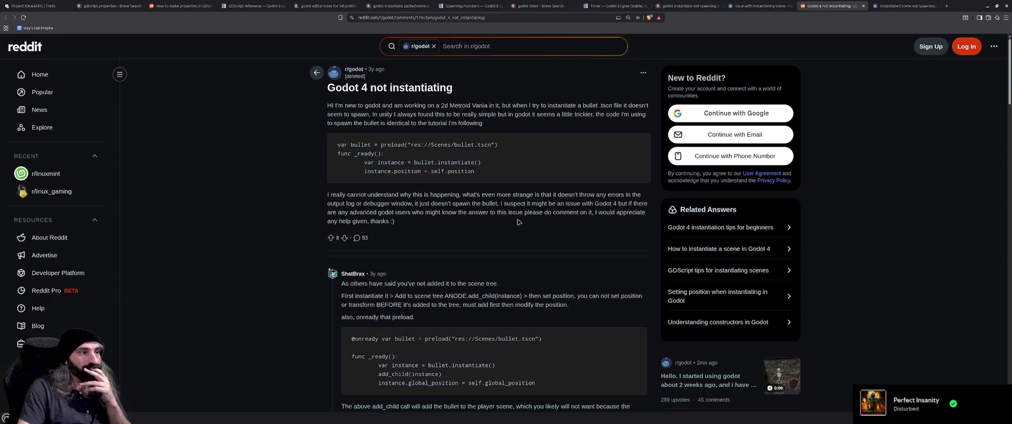
# Read the Reddit comments recommending add_child before setting position, then go back to the forum thread tab.
pyautogui.scroll(-2, 519, 222)
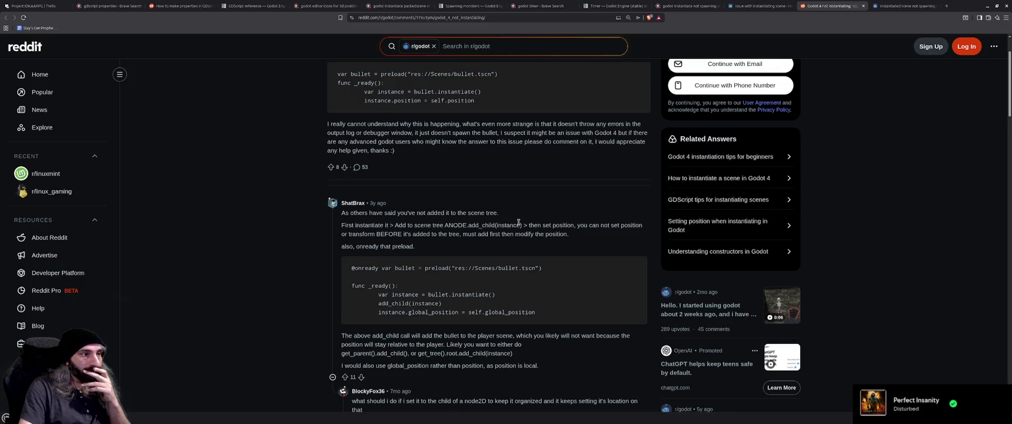
pyautogui.scroll(-1, 518, 222)
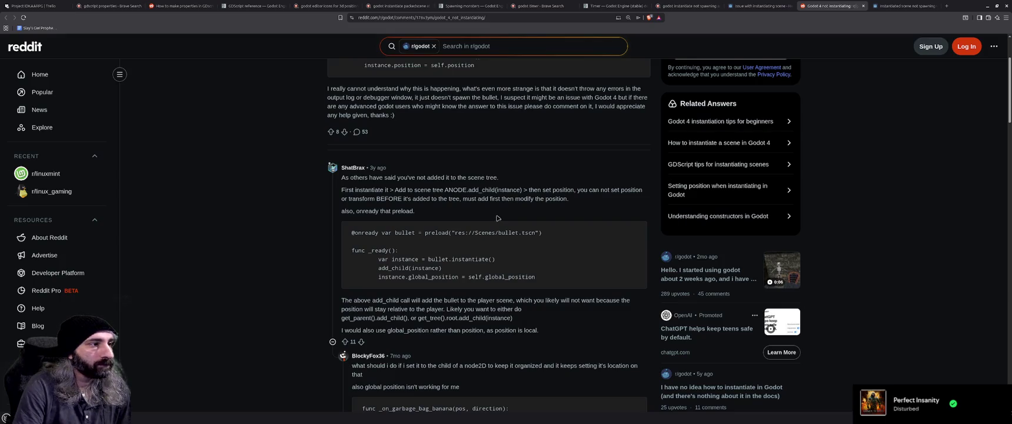
pyautogui.scroll(-1, 497, 219)
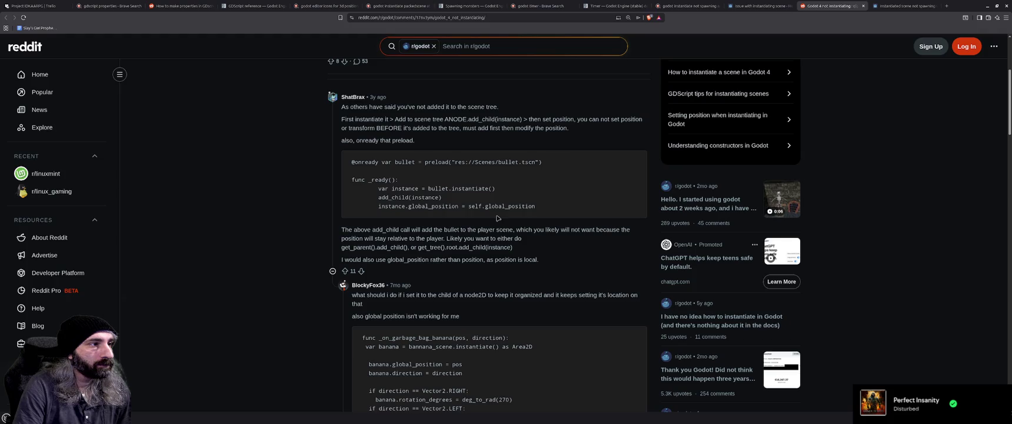
pyautogui.scroll(-1, 497, 218)
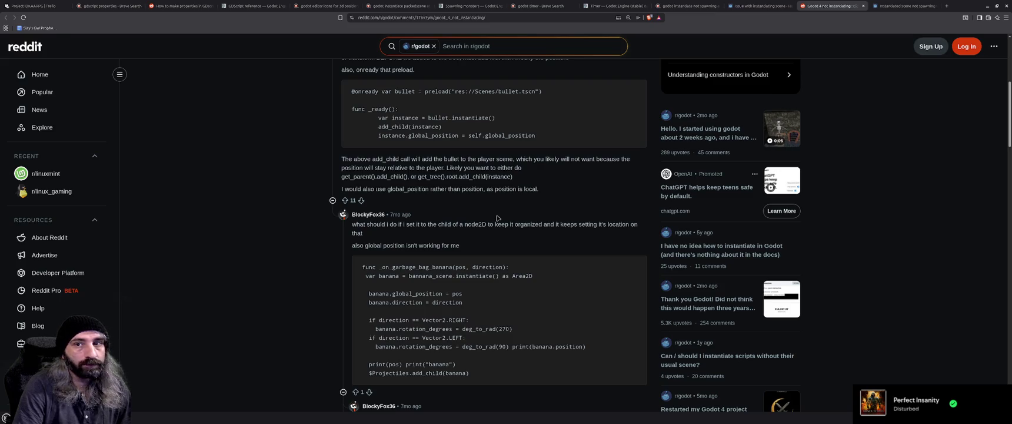
pyautogui.scroll(-1, 497, 219)
pyautogui.scroll(-2, 497, 218)
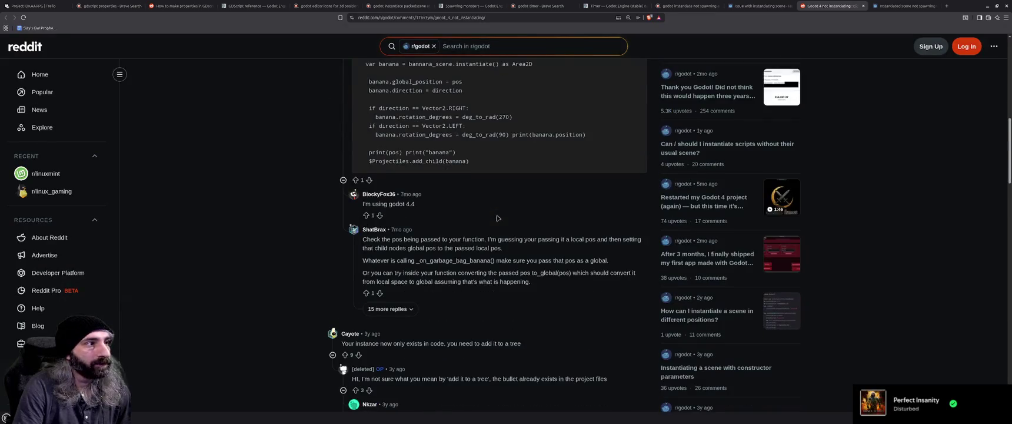
pyautogui.scroll(-1, 497, 219)
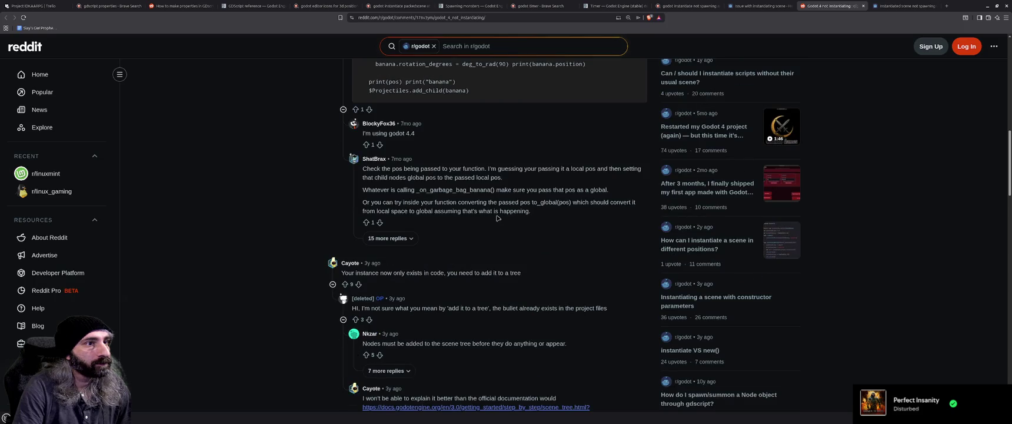
pyautogui.scroll(-1, 497, 219)
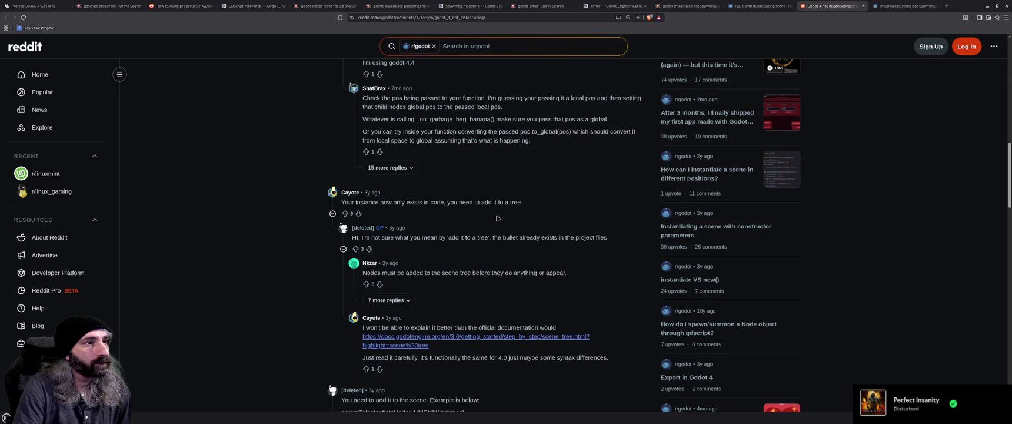
pyautogui.scroll(-3, 497, 219)
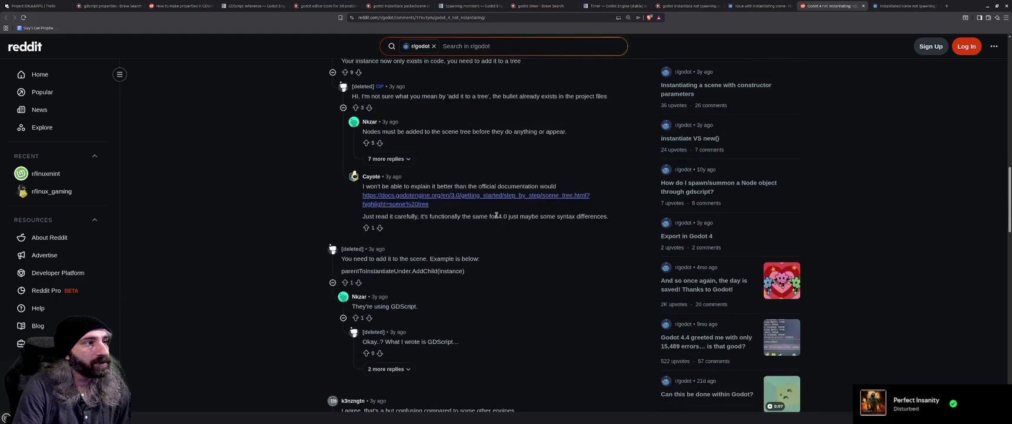
pyautogui.scroll(-1, 497, 219)
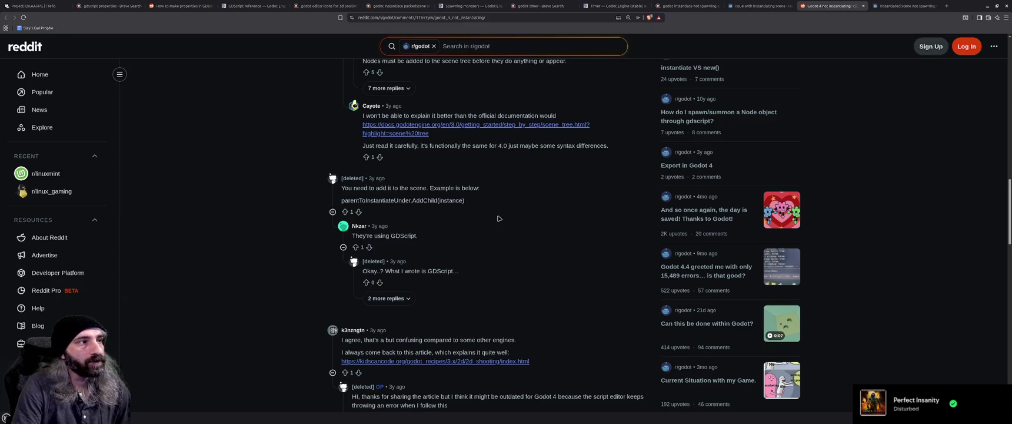
pyautogui.scroll(-1, 498, 218)
pyautogui.scroll(-2, 498, 218)
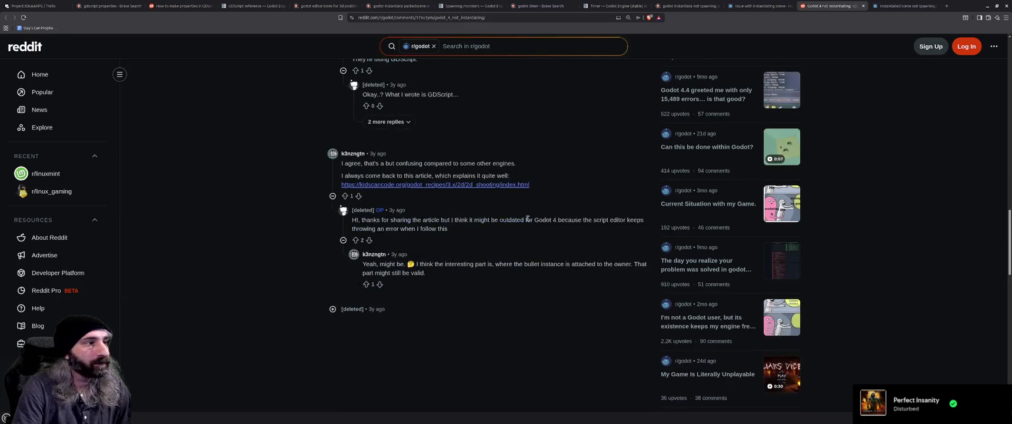
pyautogui.scroll(-2, 565, 217)
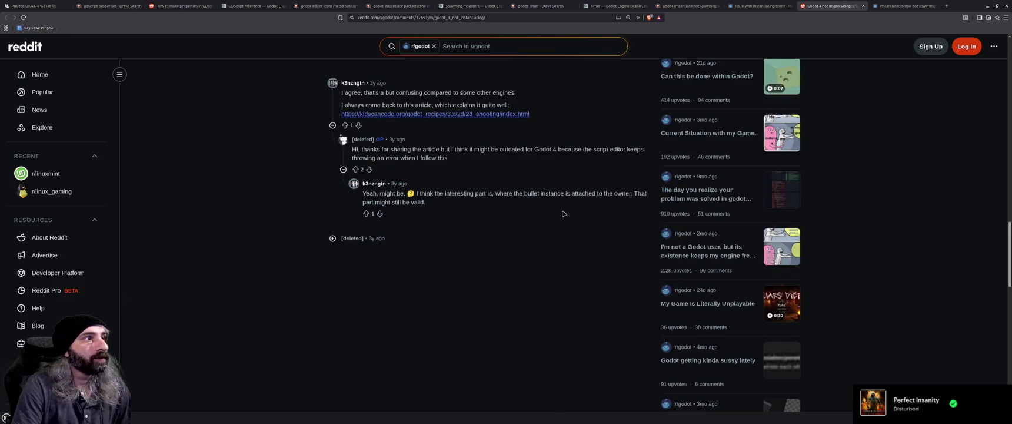
pyautogui.scroll(4, 565, 218)
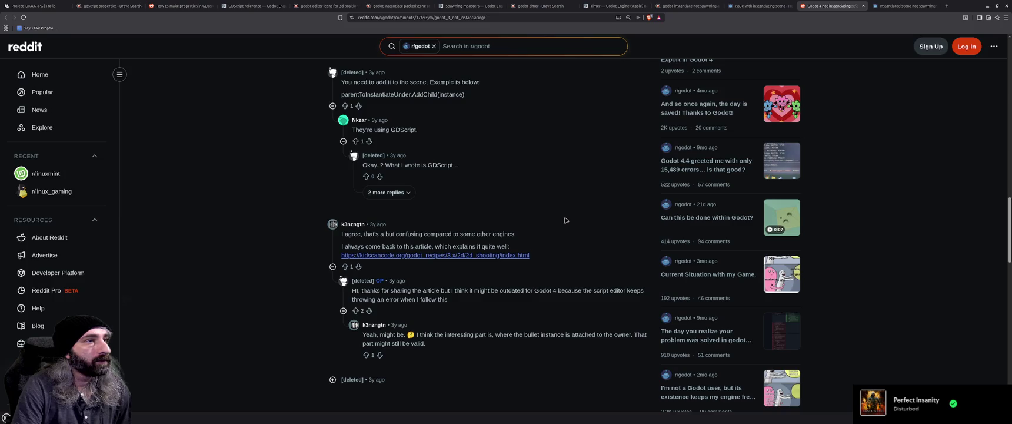
pyautogui.click(759, 6)
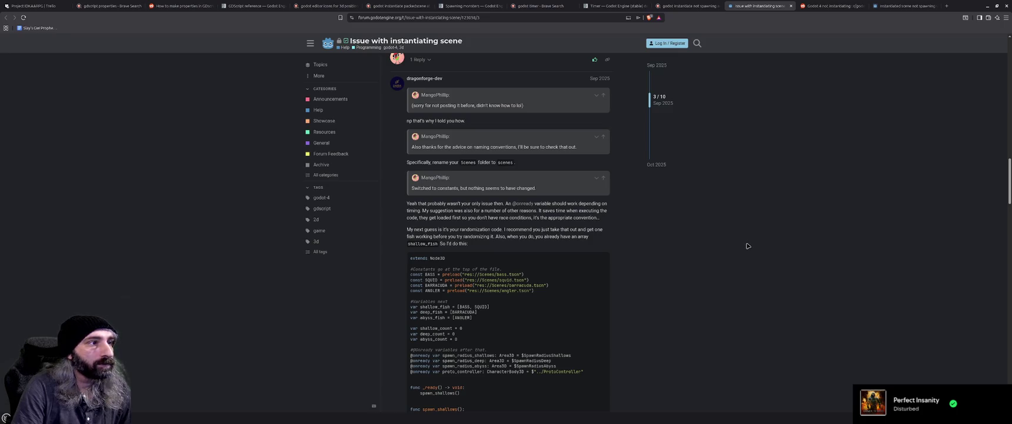
# In the 'Instantiated scene not spawning where intended' thread, expand the reply and read the solution.
pyautogui.hotkey('ctrl', '9')
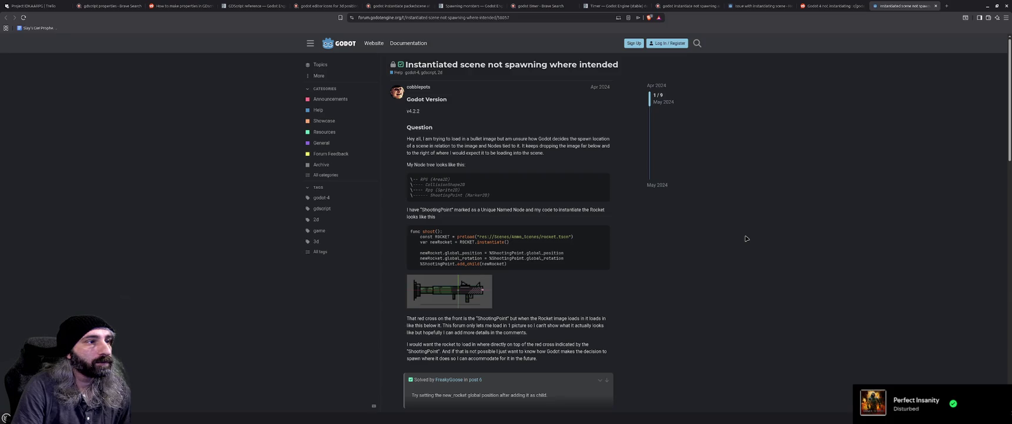
pyautogui.scroll(-2, 746, 238)
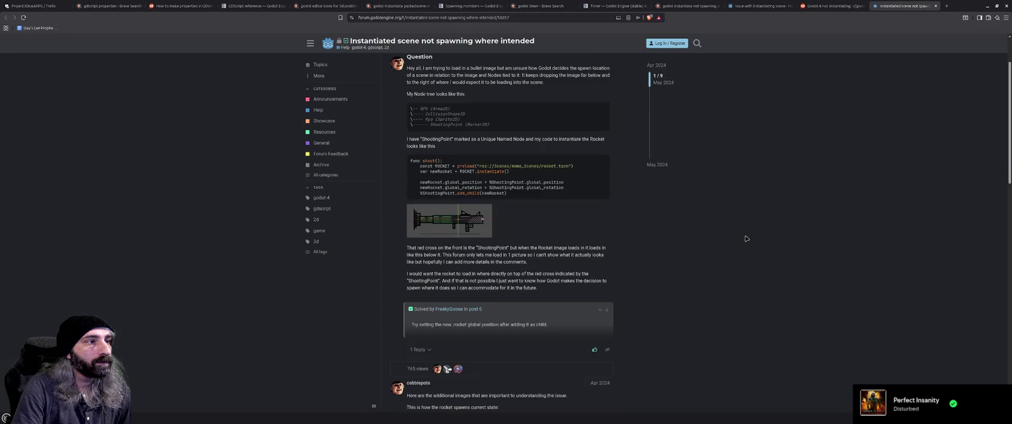
pyautogui.scroll(-2, 745, 238)
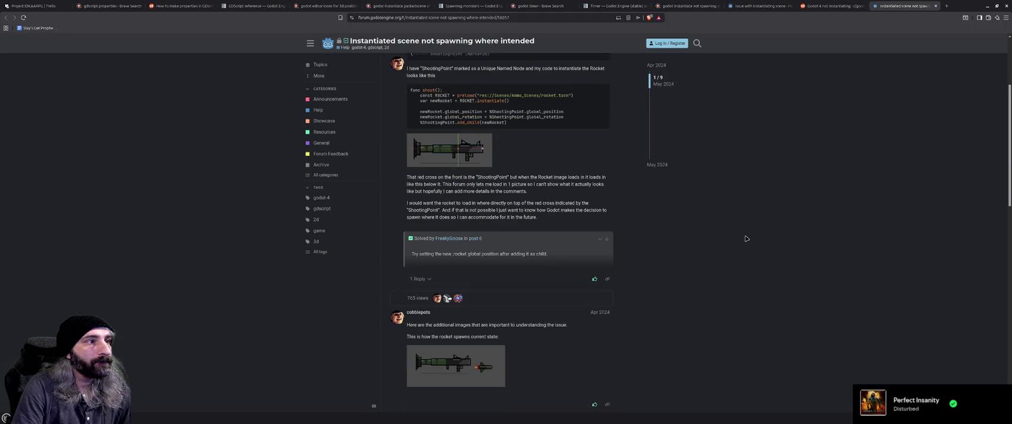
pyautogui.scroll(-2, 746, 238)
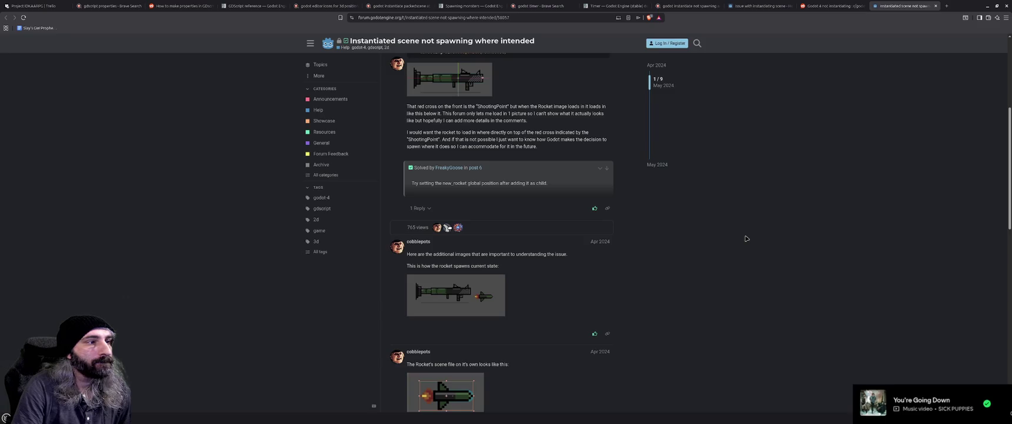
pyautogui.click(420, 208)
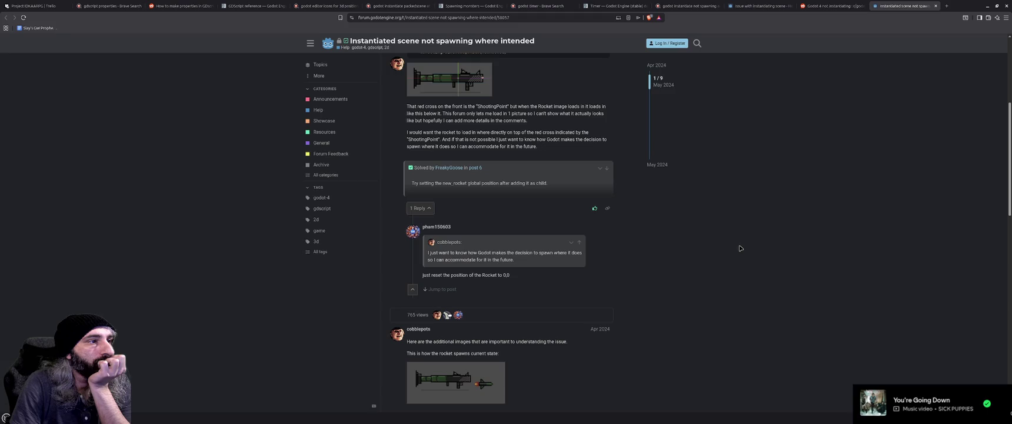
pyautogui.scroll(-5, 740, 248)
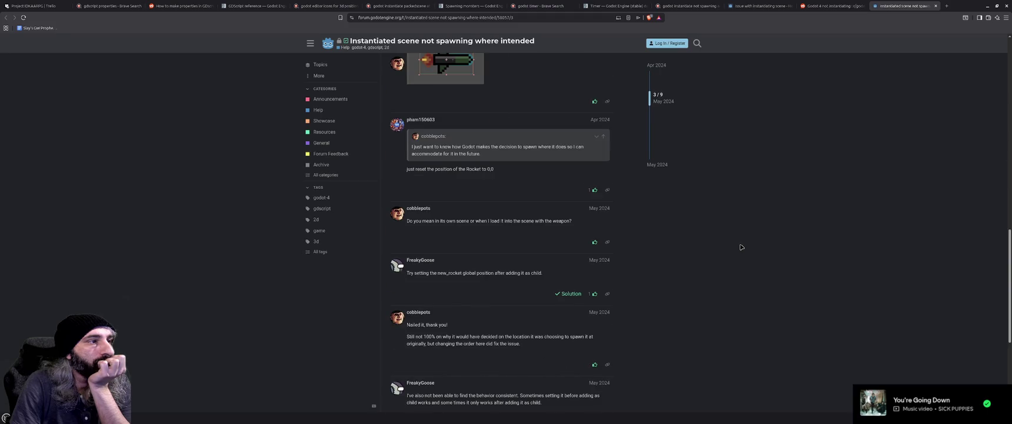
pyautogui.click(988, 5)
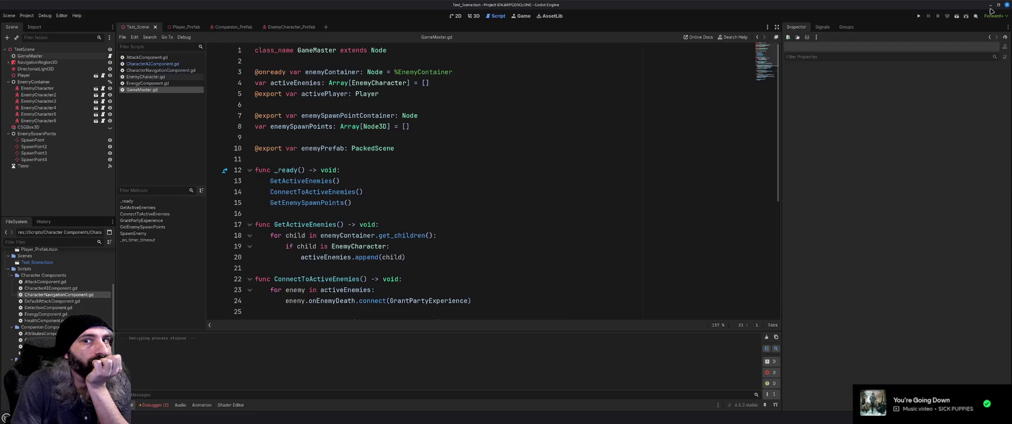
# Delete the enemyContainer prefix on line 40 so it calls add_child(enemy), then run the game.
pyautogui.click(489, 193)
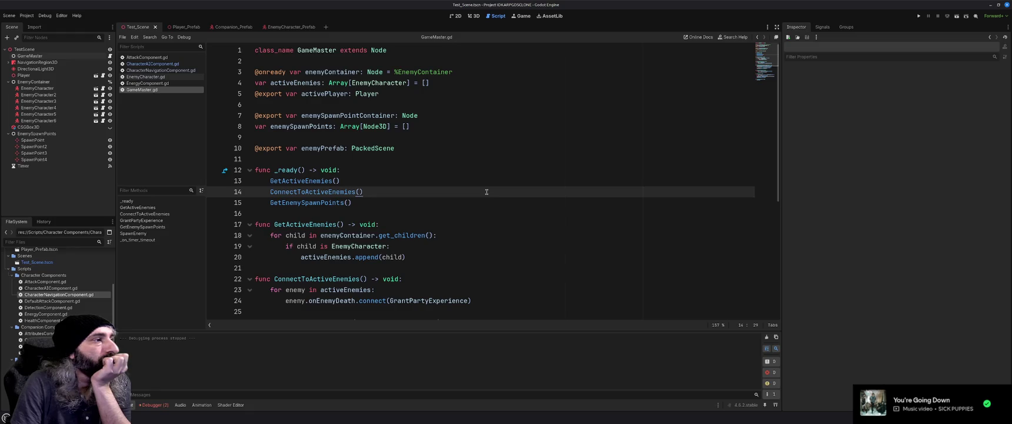
pyautogui.click(474, 19)
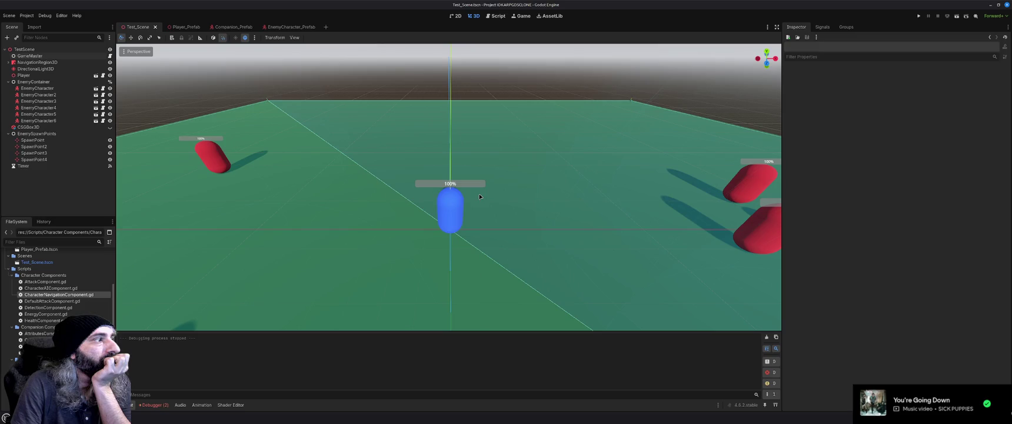
pyautogui.click(496, 16)
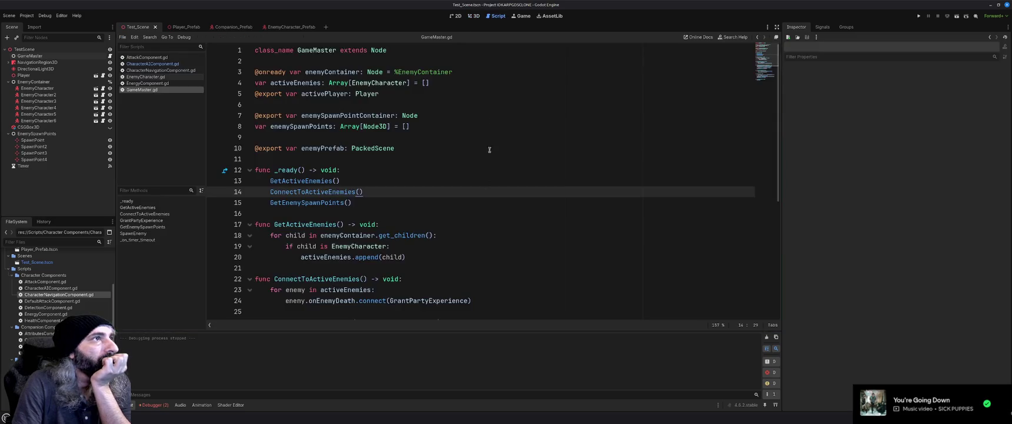
pyautogui.scroll(-6, 358, 261)
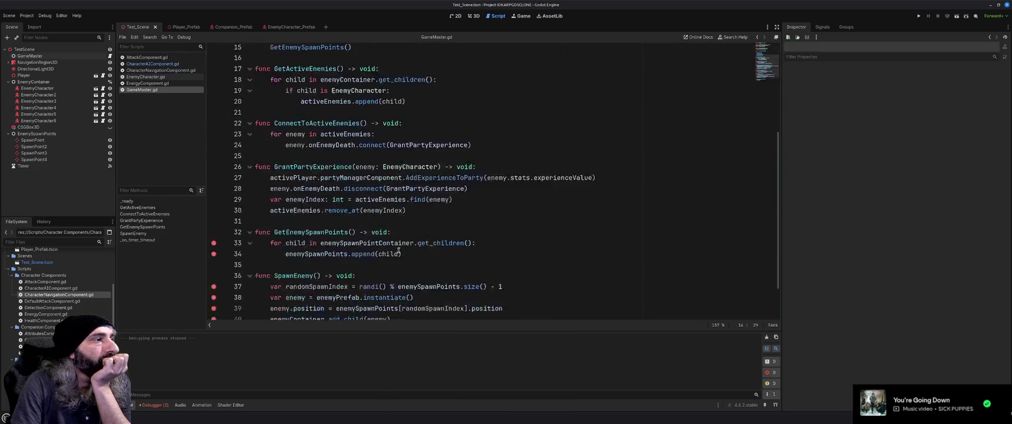
pyautogui.doubleClick(305, 268)
pyautogui.press('BackSpace')
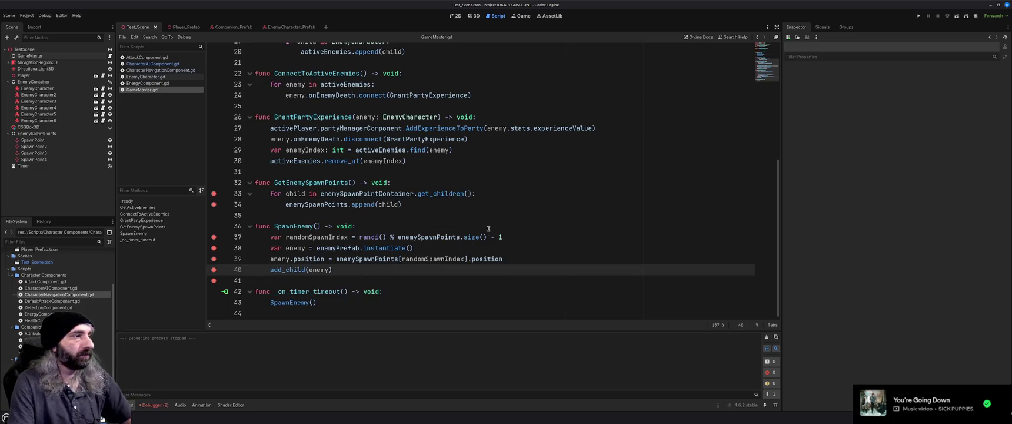
pyautogui.press('F5')
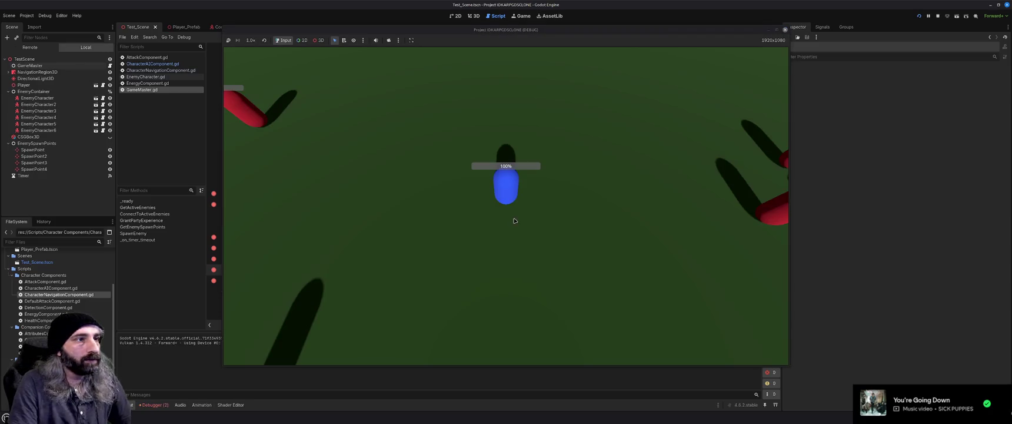
# Move the player in the running game, stop it, inspect the EnemyContainer node, then run again.
pyautogui.click(552, 233)
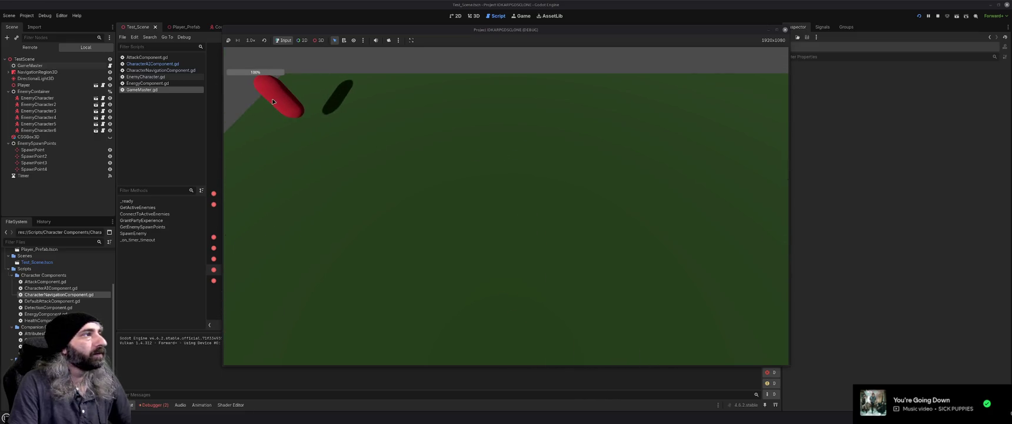
pyautogui.click(785, 30)
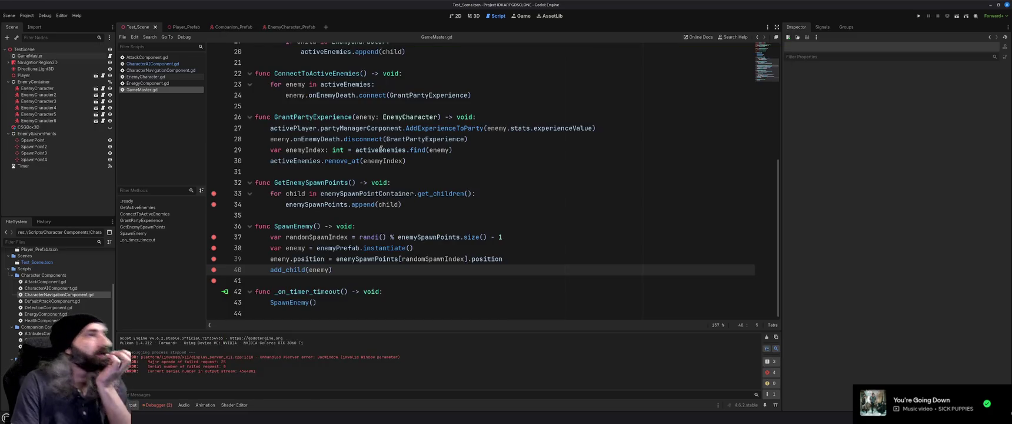
pyautogui.click(33, 81)
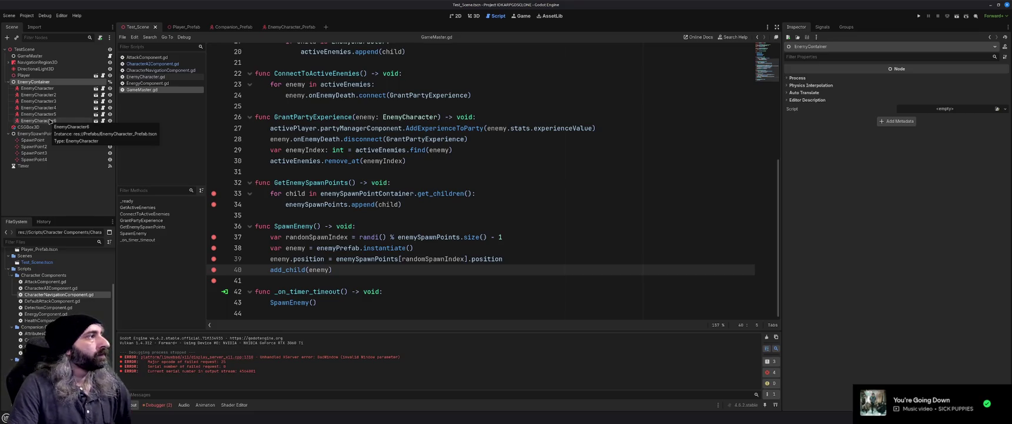
pyautogui.press('F5')
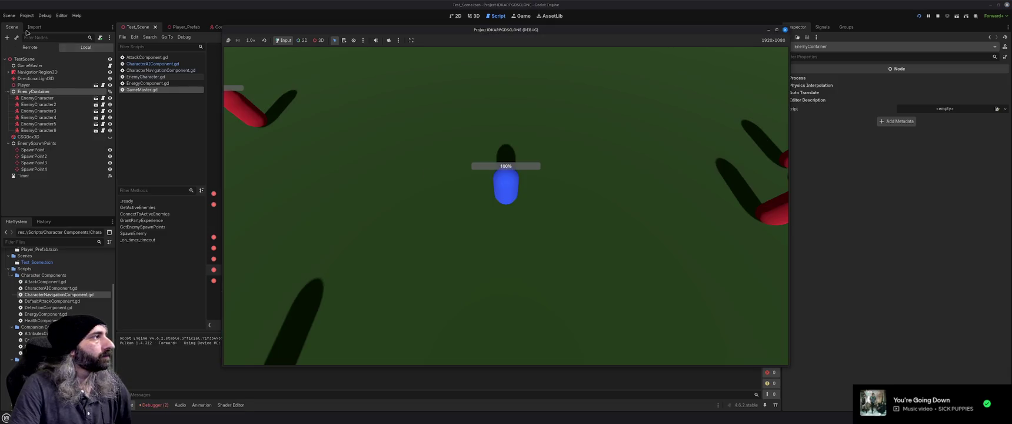
# Show the Remote scene tree, run the game, and send the player to two spots while watching for enemies.
pyautogui.click(25, 47)
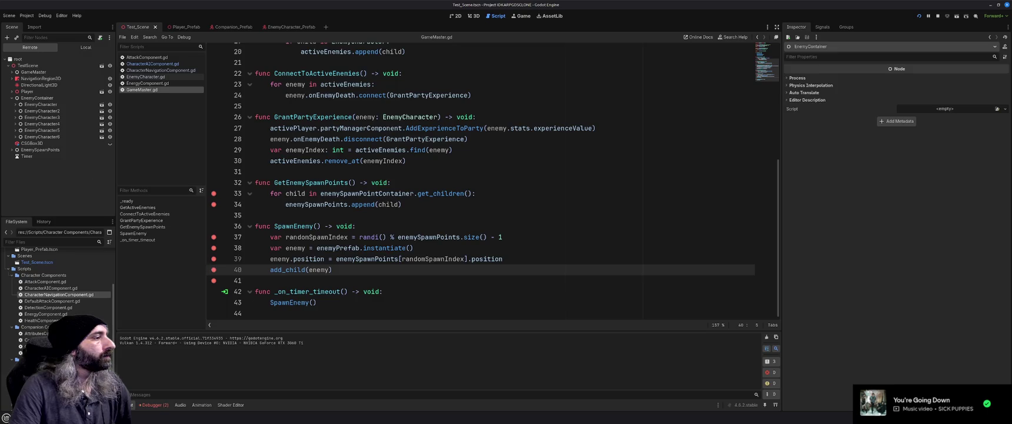
pyautogui.press('F5')
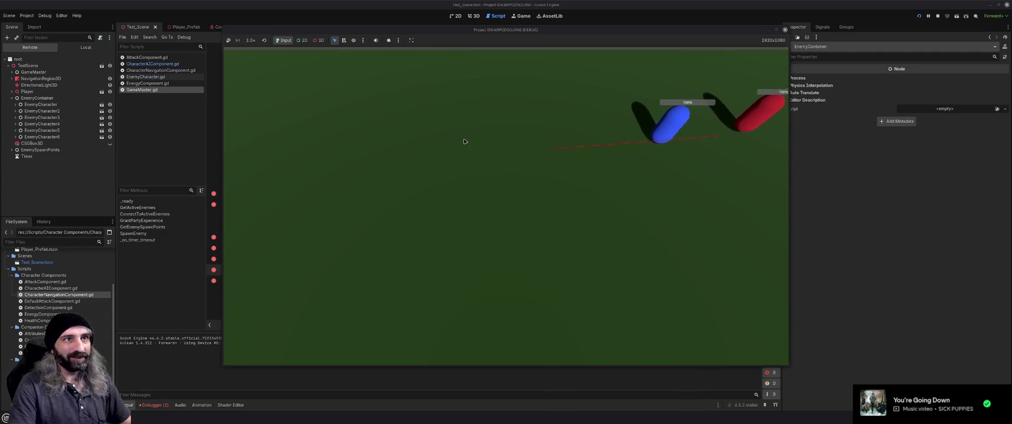
pyautogui.click(388, 134)
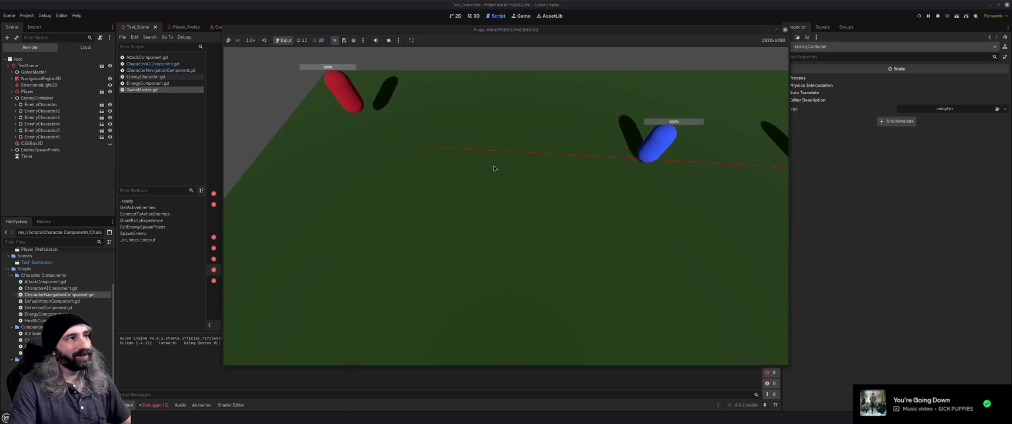
pyautogui.click(475, 191)
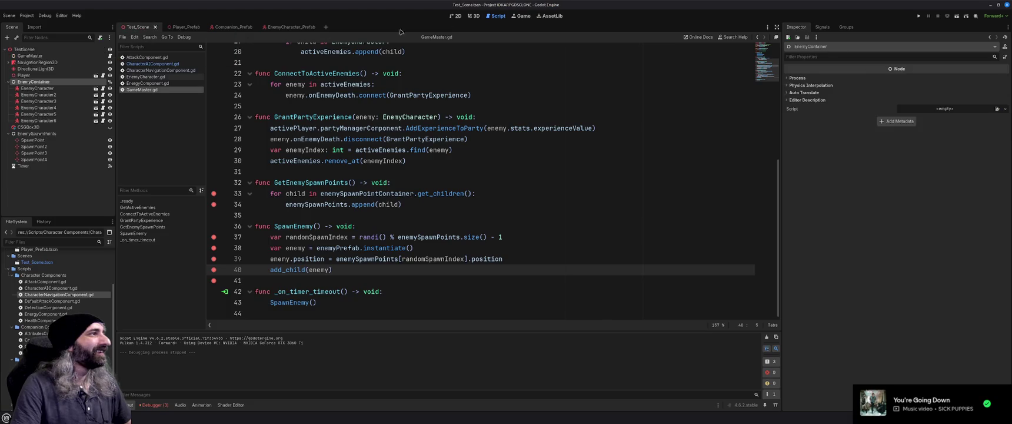
pyautogui.click(475, 16)
# Shift the four spawn points (SpawnPoint to SpawnPoint4) slightly lower, then run the game.
pyautogui.scroll(-10, 488, 175)
pyautogui.scroll(5, 488, 175)
pyautogui.click(36, 140)
pyautogui.keyDown('shift'); pyautogui.click(34, 160); pyautogui.keyUp('shift')
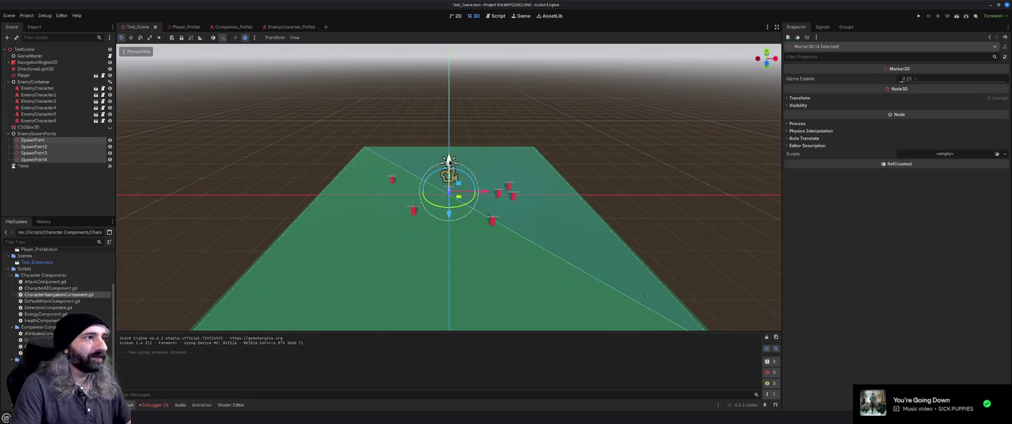
pyautogui.moveTo(449, 160); pyautogui.dragTo(449, 164)
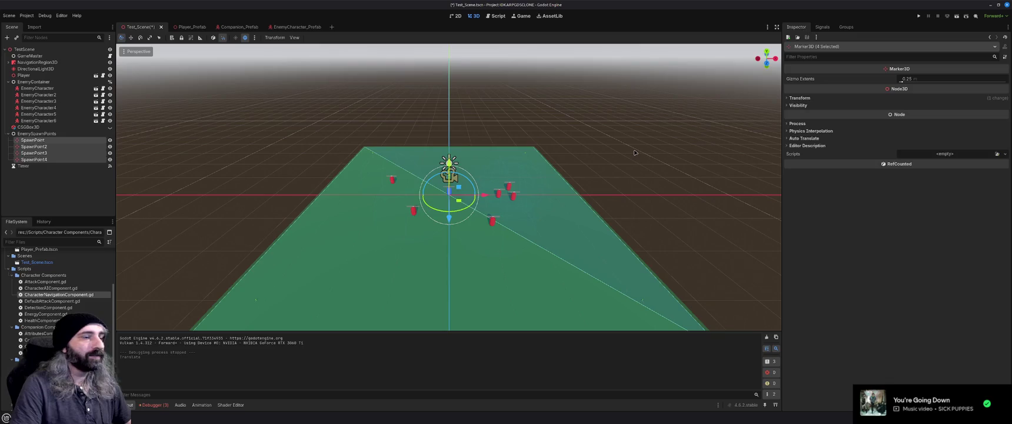
pyautogui.press('F5')
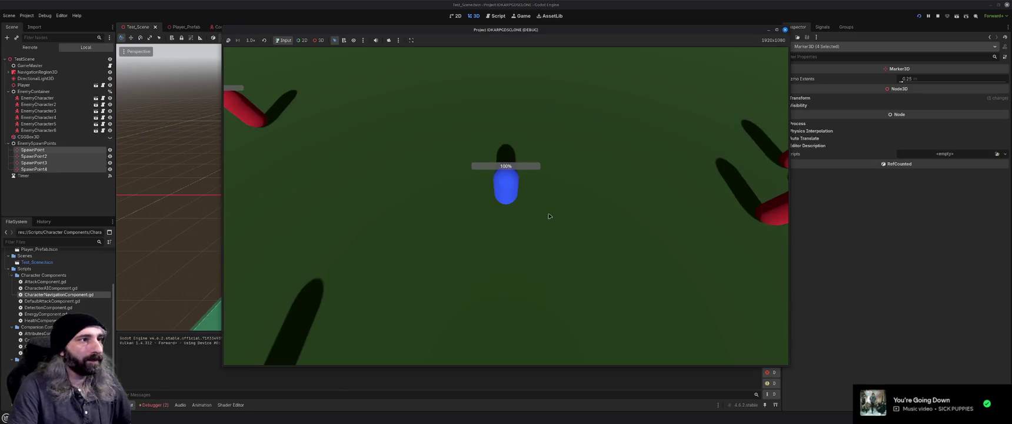
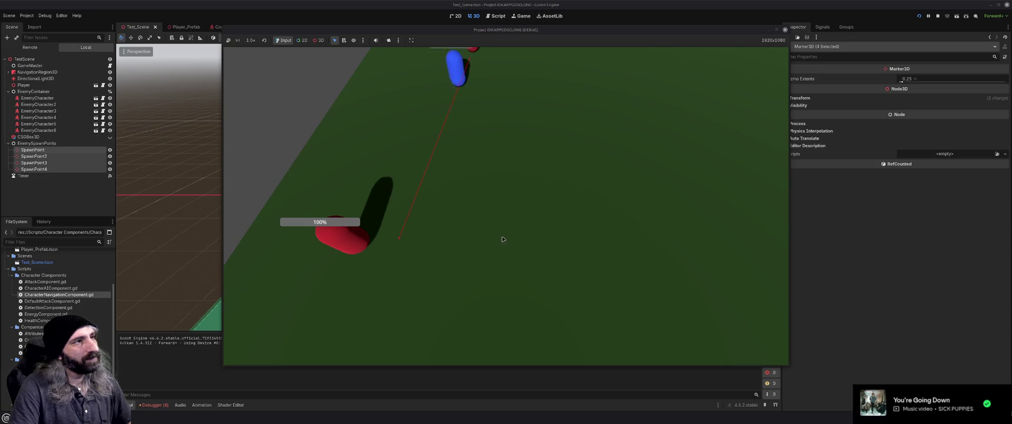
# Walk the player to several spots among the red enemies, then close the game window.
pyautogui.click(559, 221)
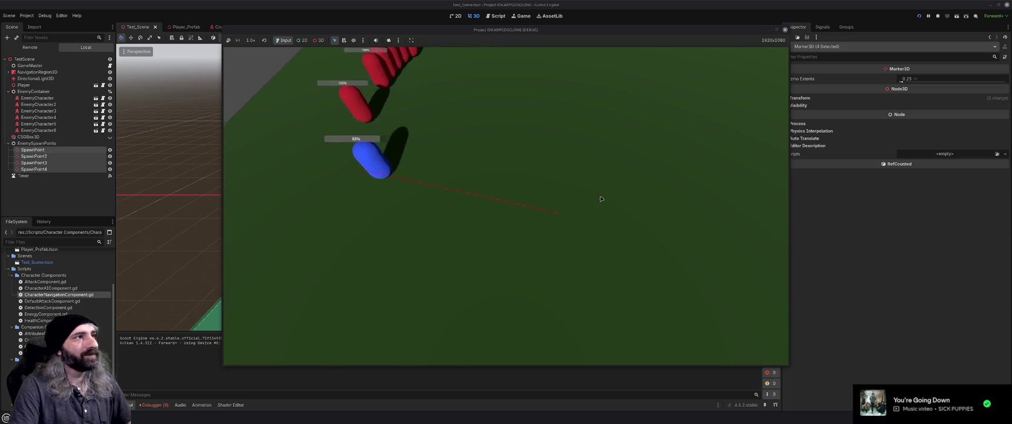
pyautogui.moveTo(598, 185); pyautogui.dragTo(576, 153)
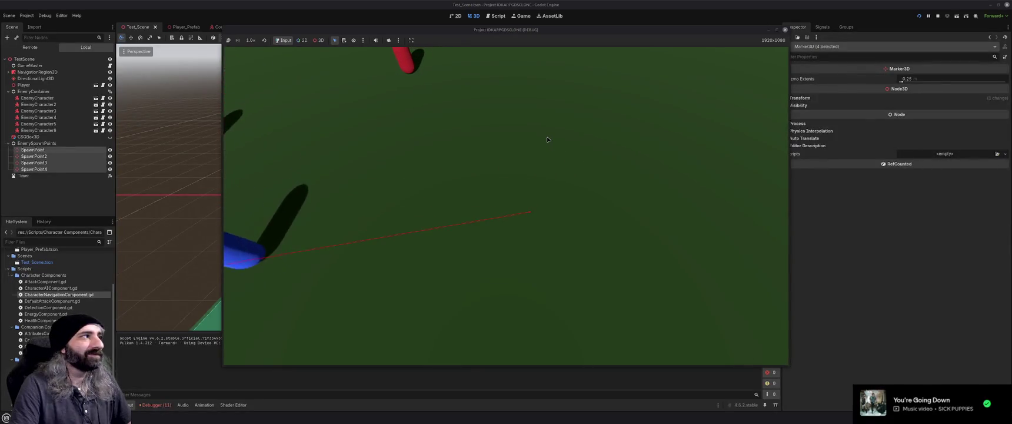
pyautogui.click(579, 126)
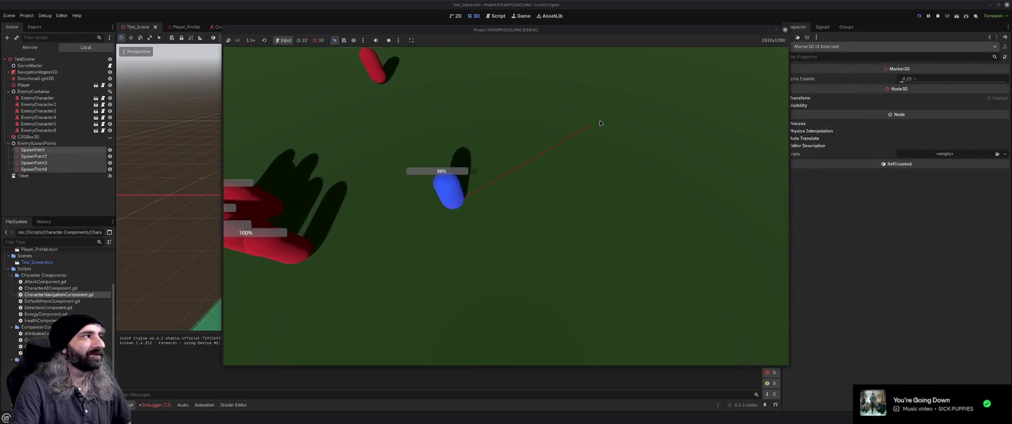
pyautogui.click(785, 30)
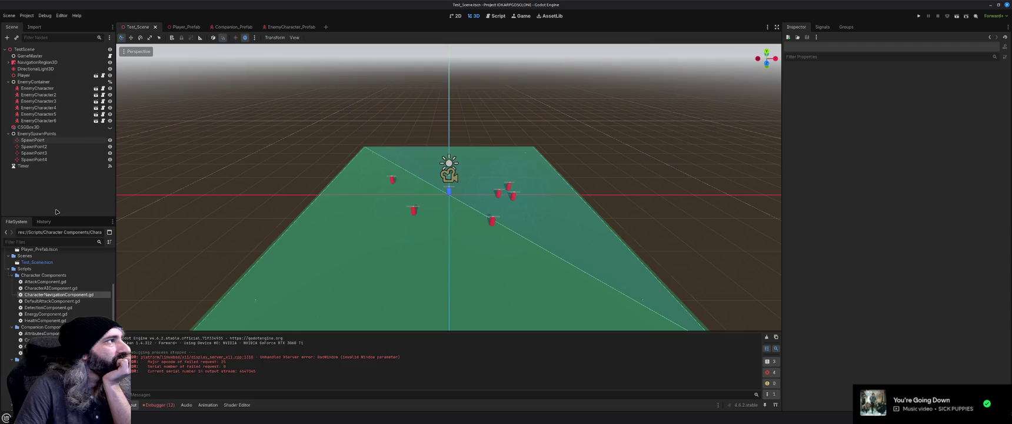
# Rerun the game, expand GameMaster in the Remote scene tree, stop it, and select GameMaster locally.
pyautogui.press('F5')
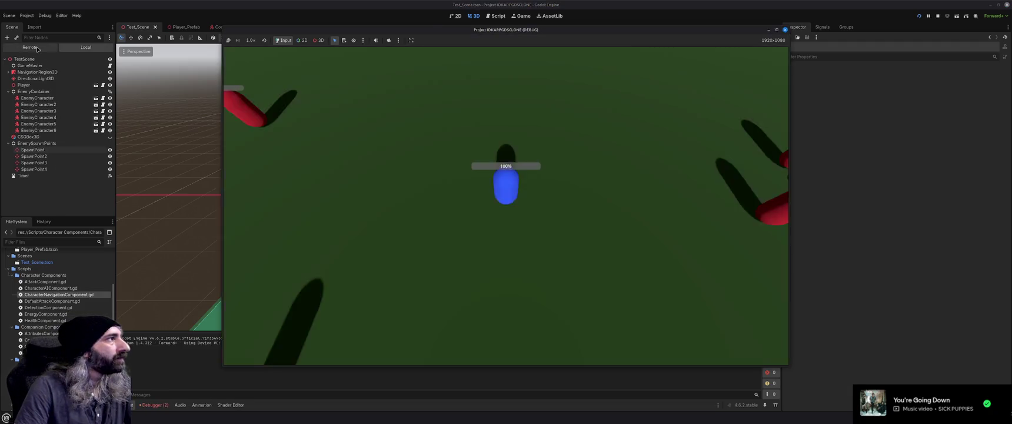
pyautogui.click(38, 49)
pyautogui.click(12, 72)
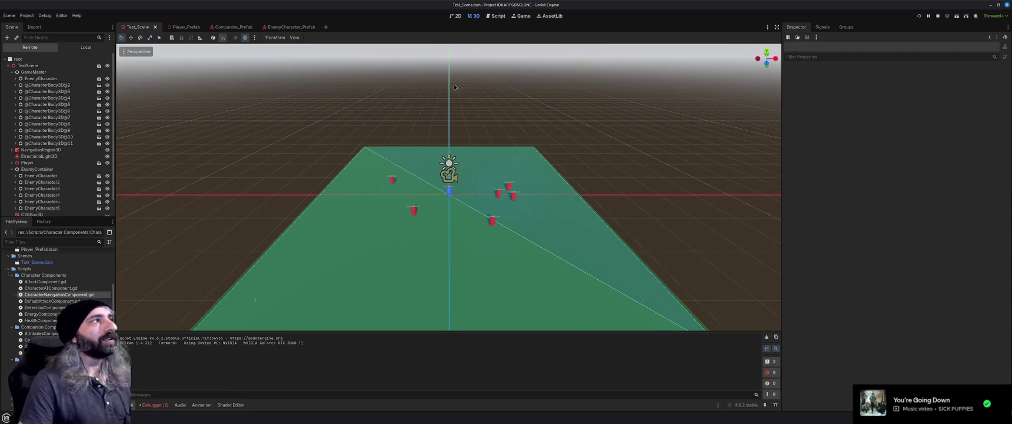
pyautogui.press('F8')
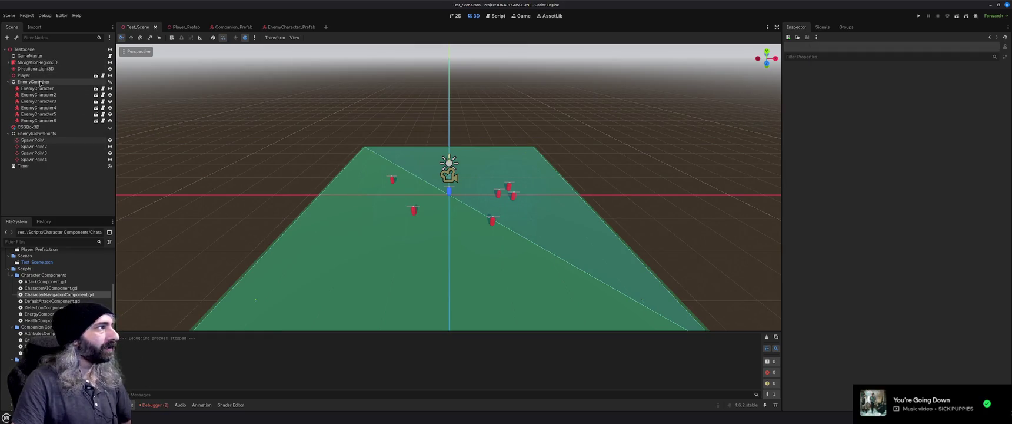
pyautogui.click(30, 56)
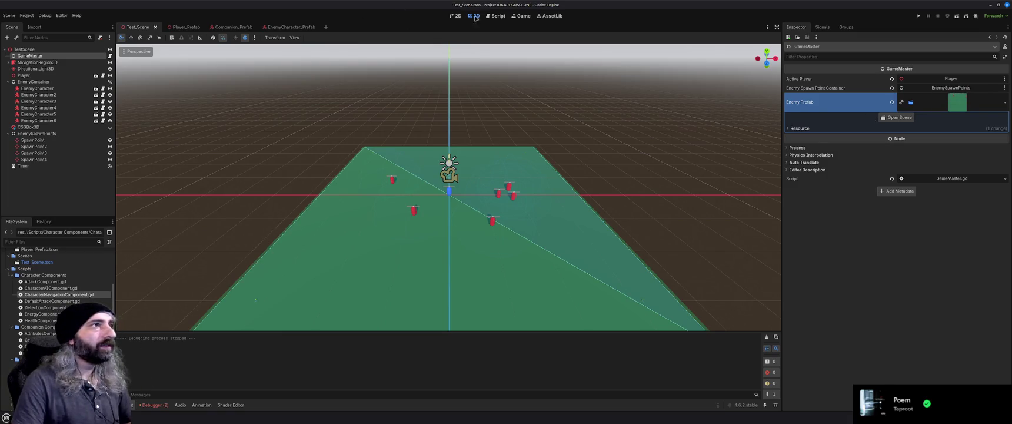
# Review GameMaster.gd, checking the enemyContainer declaration on line 3 and the EnemyContainer node.
pyautogui.click(496, 16)
pyautogui.scroll(6, 388, 218)
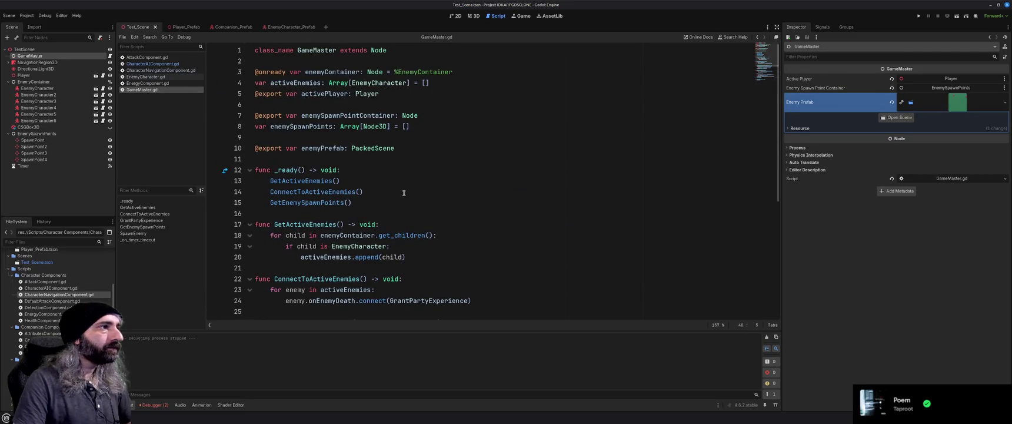
pyautogui.scroll(-2, 404, 193)
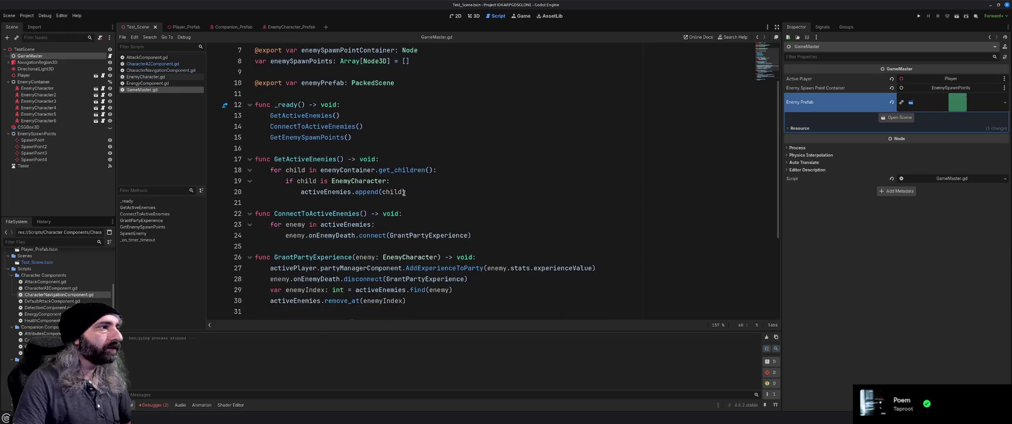
pyautogui.scroll(-1, 404, 193)
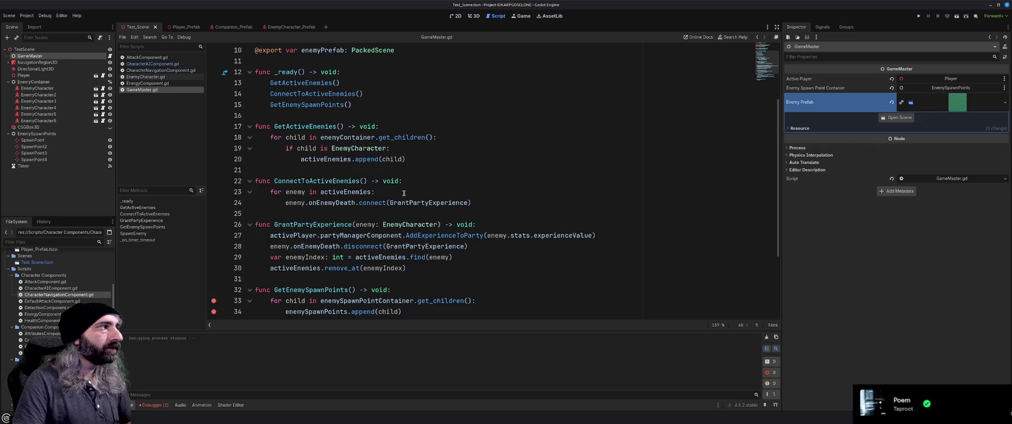
pyautogui.scroll(3, 403, 193)
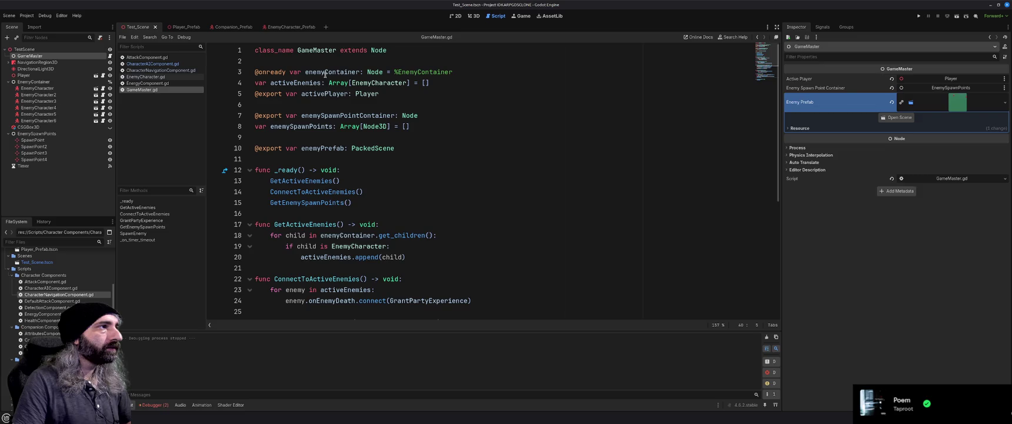
pyautogui.click(466, 72)
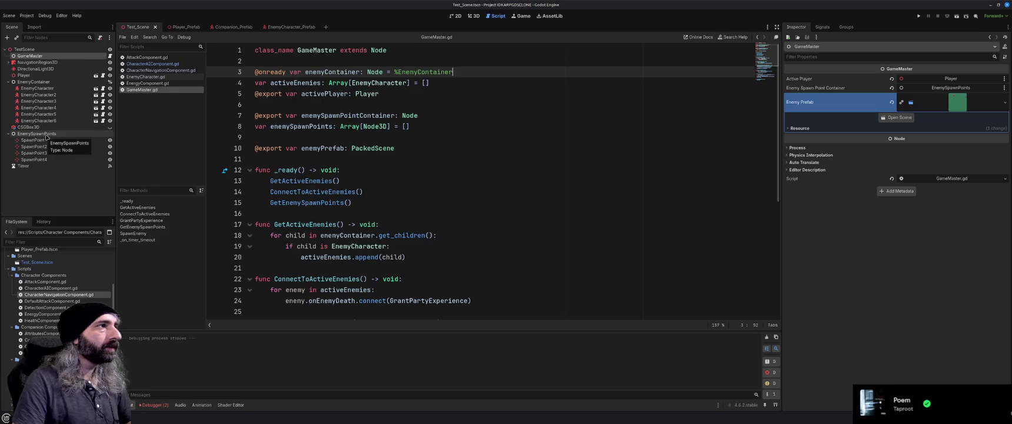
pyautogui.click(33, 82)
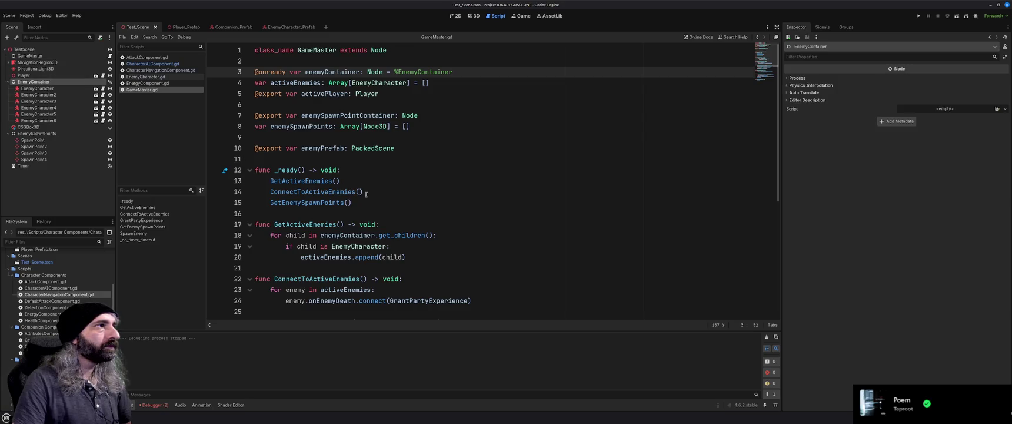
pyautogui.doubleClick(333, 72)
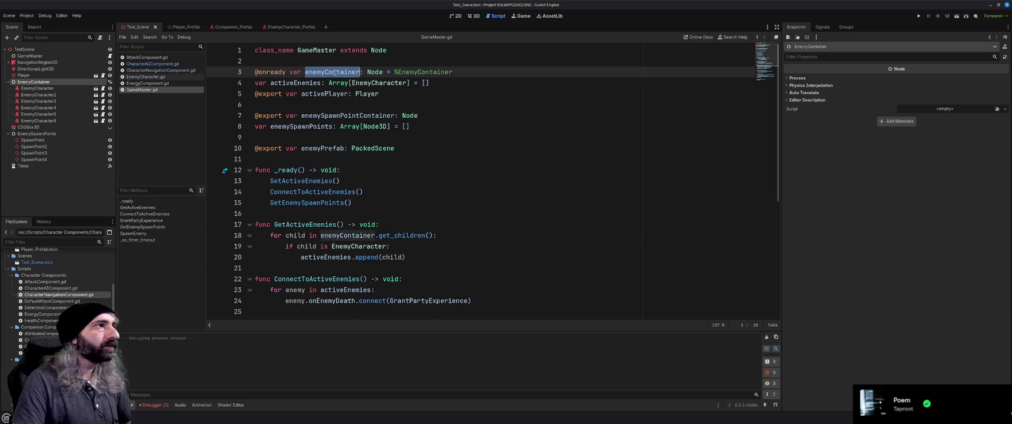
pyautogui.scroll(-6, 347, 265)
# Change line 40 to enemyContainer.add_child(enemy).
pyautogui.click(273, 270)
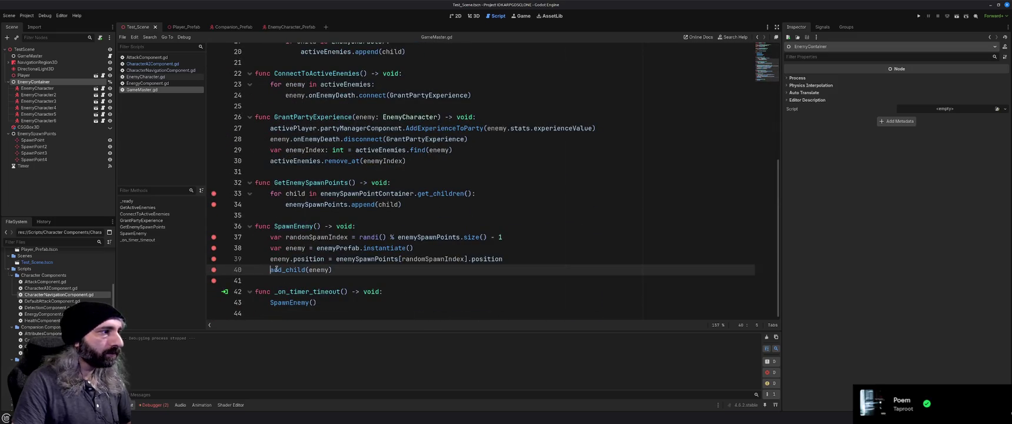
pyautogui.write('enemyContainer.')
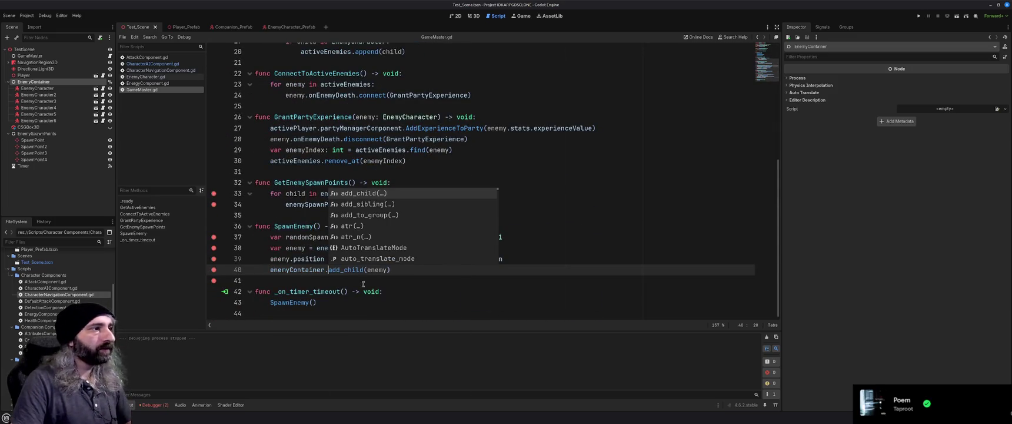
pyautogui.press('Escape')
pyautogui.press('Down')
pyautogui.press('Down')
pyautogui.press('End')
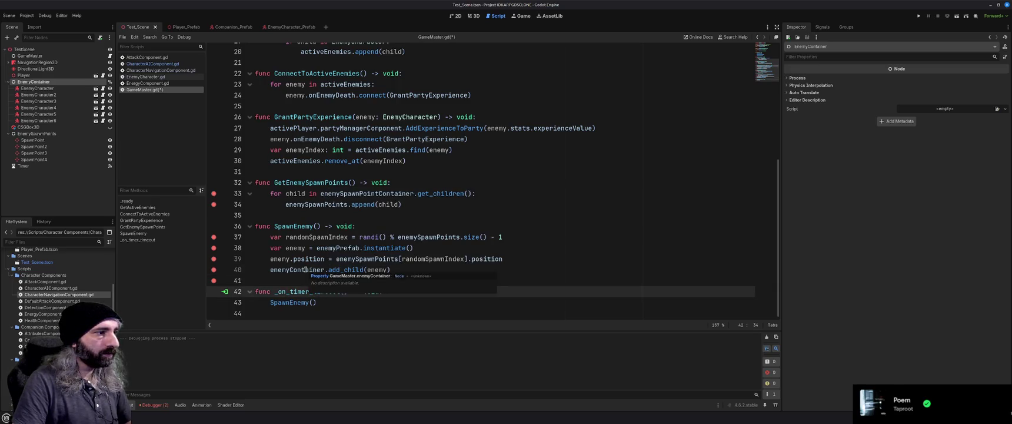
pyautogui.scroll(5, 306, 270)
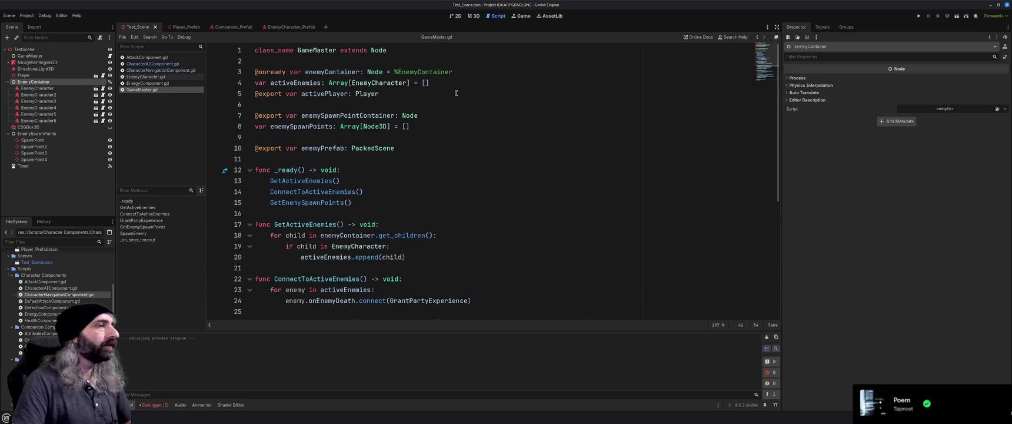
pyautogui.click(462, 71)
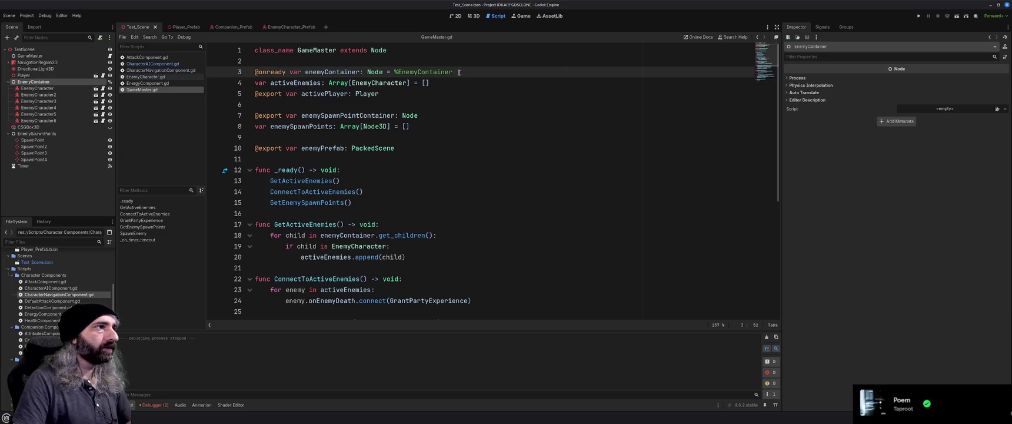
pyautogui.doubleClick(271, 73)
pyautogui.write('export')
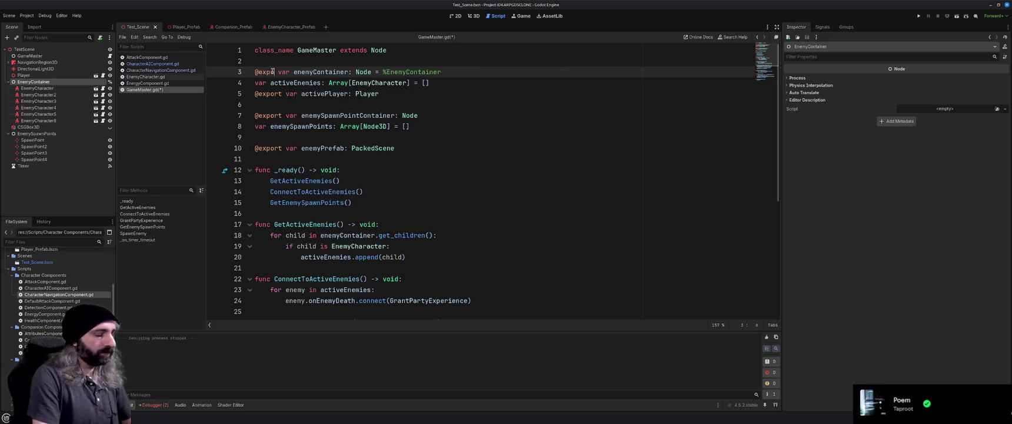
pyautogui.click(380, 71)
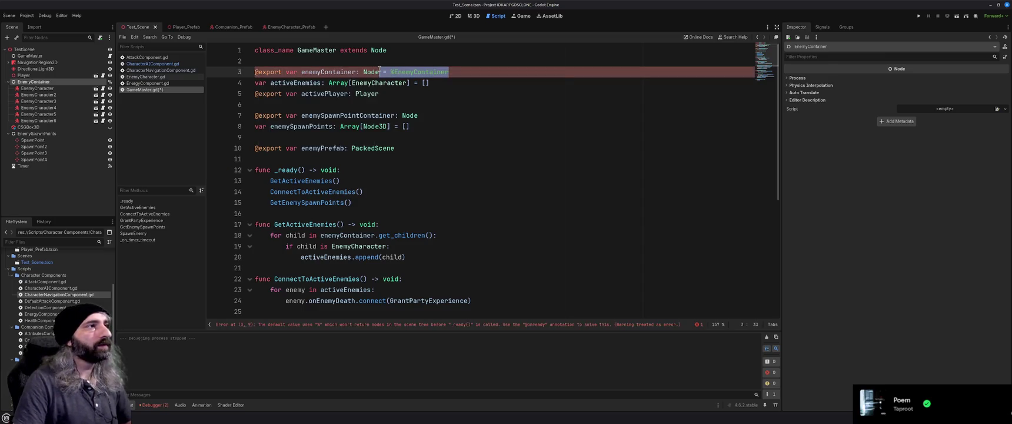
pyautogui.click(412, 94)
pyautogui.press('F5')
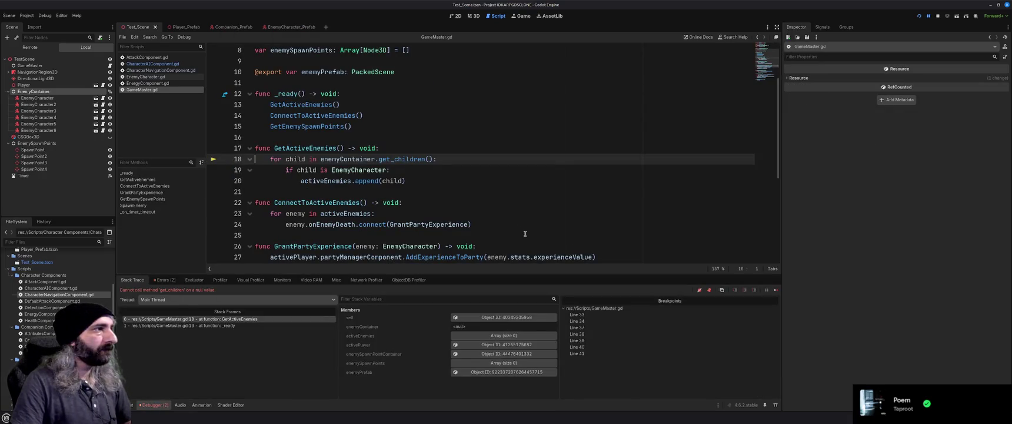
pyautogui.click(418, 170)
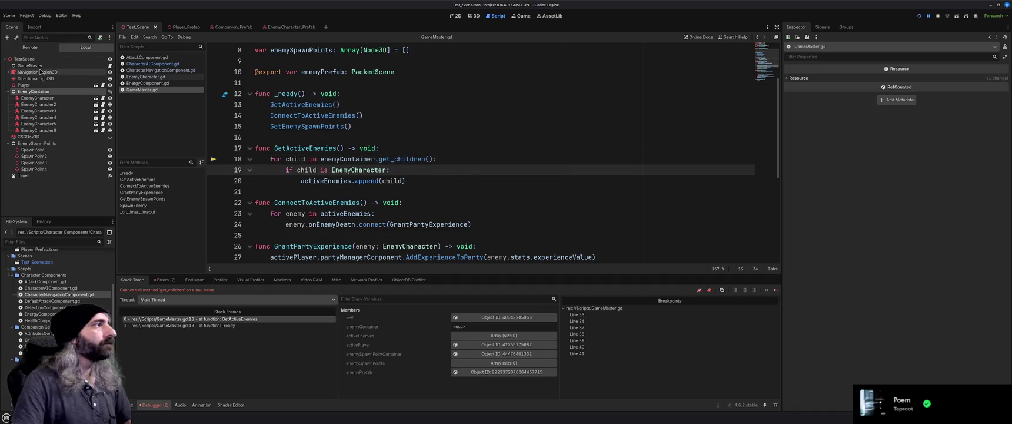
# Assign the EnemyContainer node to GameMaster's Enemy Container property and run the game.
pyautogui.click(29, 65)
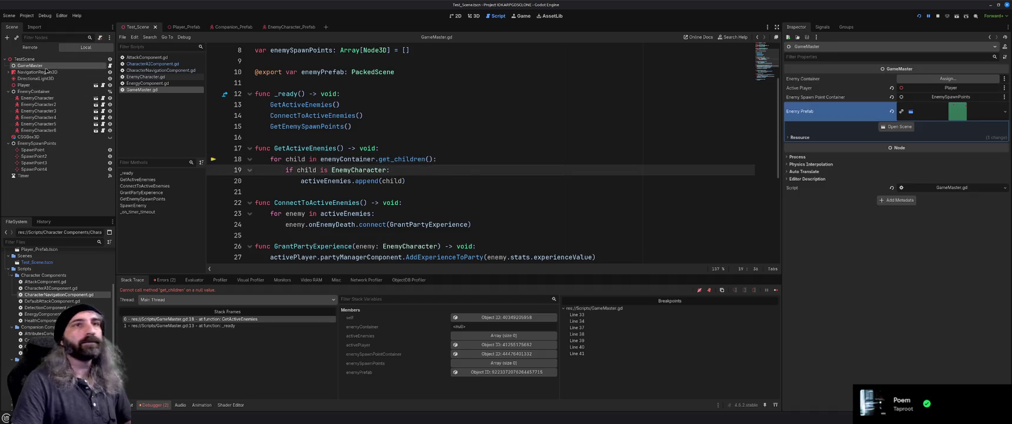
pyautogui.click(947, 79)
pyautogui.click(520, 191)
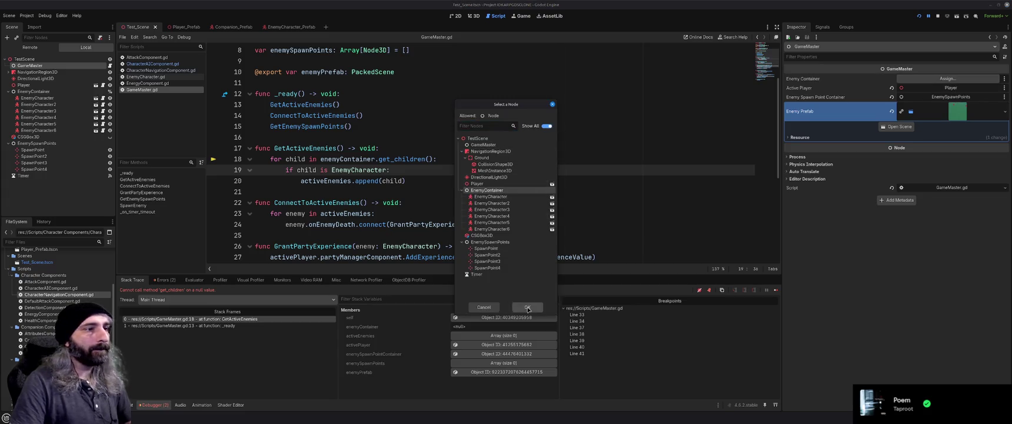
pyautogui.press('Return')
pyautogui.press('F5')
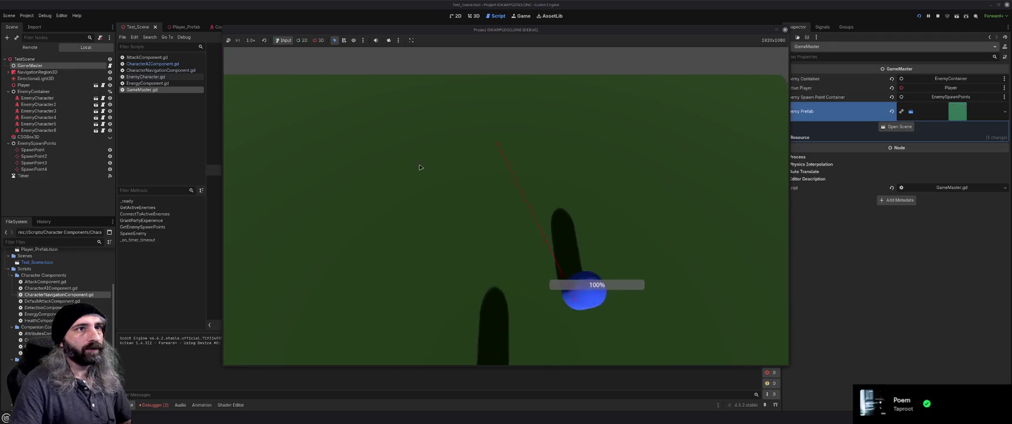
# Move the player around as red enemies spawn, then close the game window.
pyautogui.moveTo(393, 175)
pyautogui.mouseDown()
pyautogui.moveTo(343, 167)
pyautogui.moveTo(341, 149)
pyautogui.mouseUp()
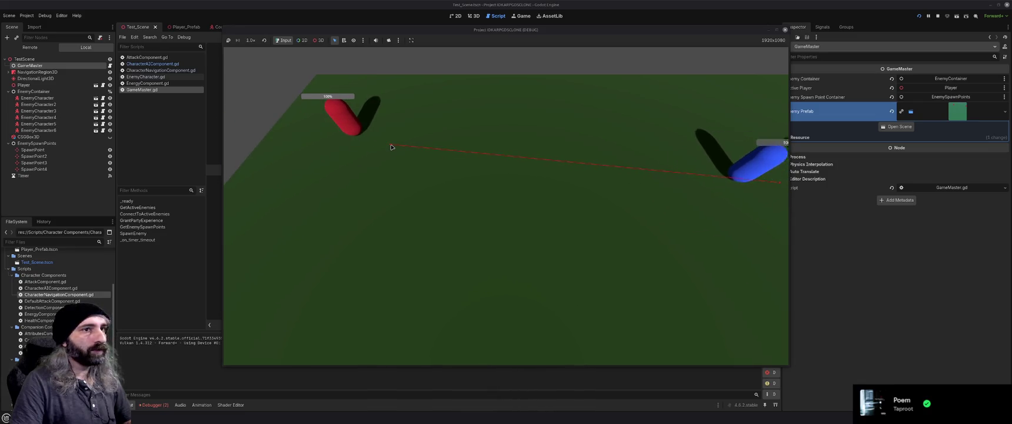
pyautogui.click(446, 215)
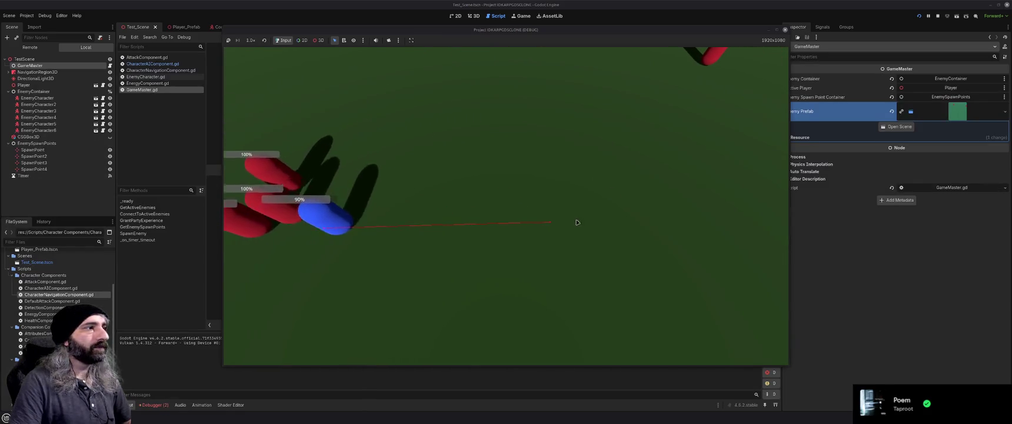
pyautogui.click(785, 28)
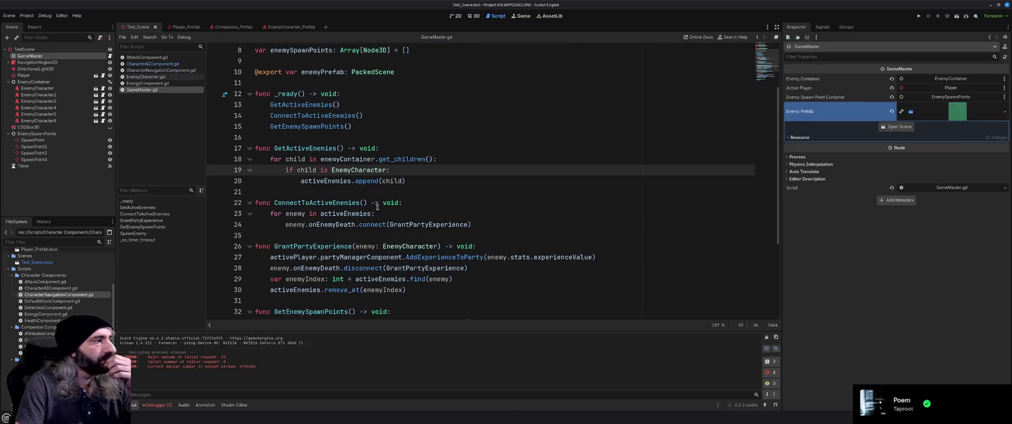
# Turn on the Timer's One Shot, delete EnemyCharacter through EnemyCharacter6, and run the game.
pyautogui.click(43, 168)
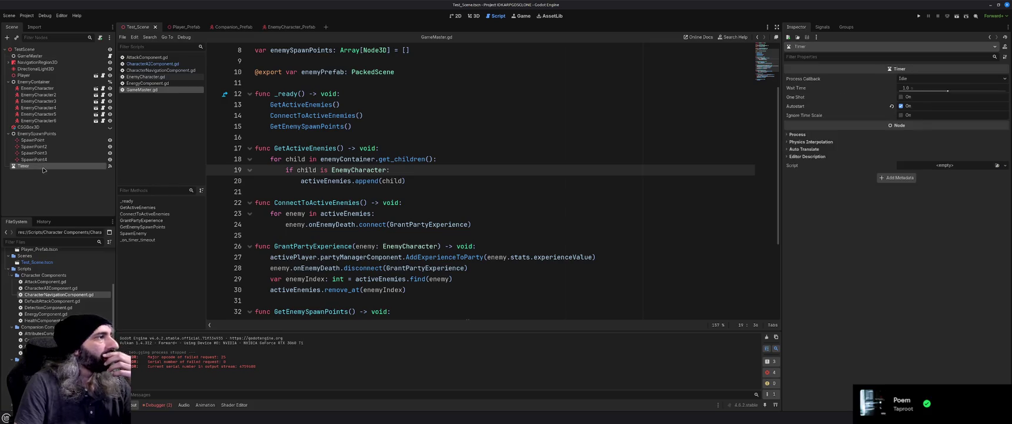
pyautogui.click(901, 97)
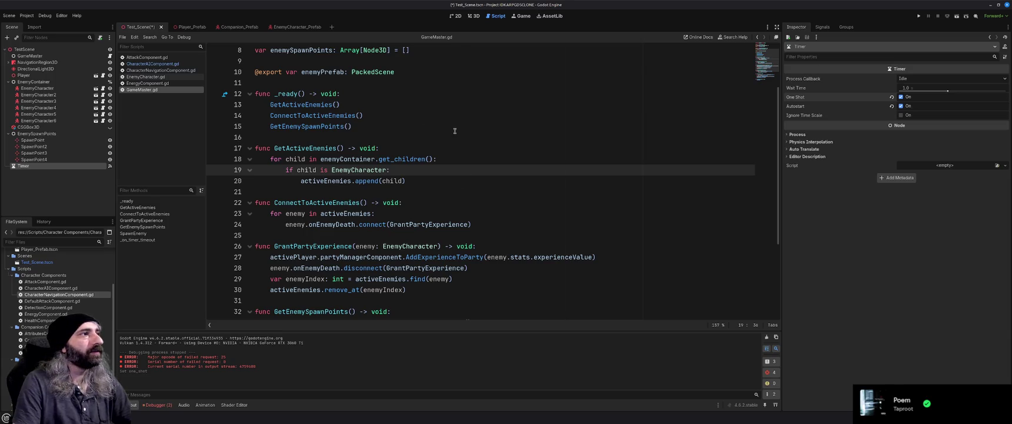
pyautogui.click(41, 88)
pyautogui.keyDown('shift'); pyautogui.click(45, 121); pyautogui.keyUp('shift')
pyautogui.press('Delete')
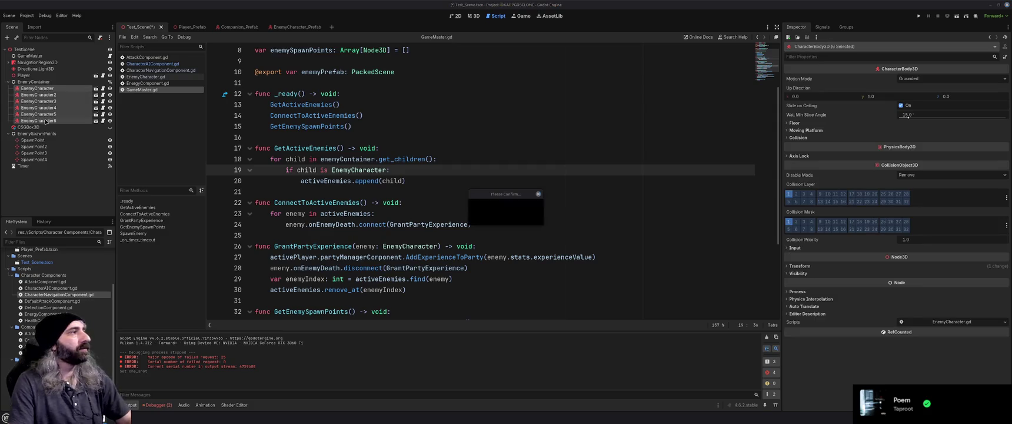
pyautogui.click(521, 221)
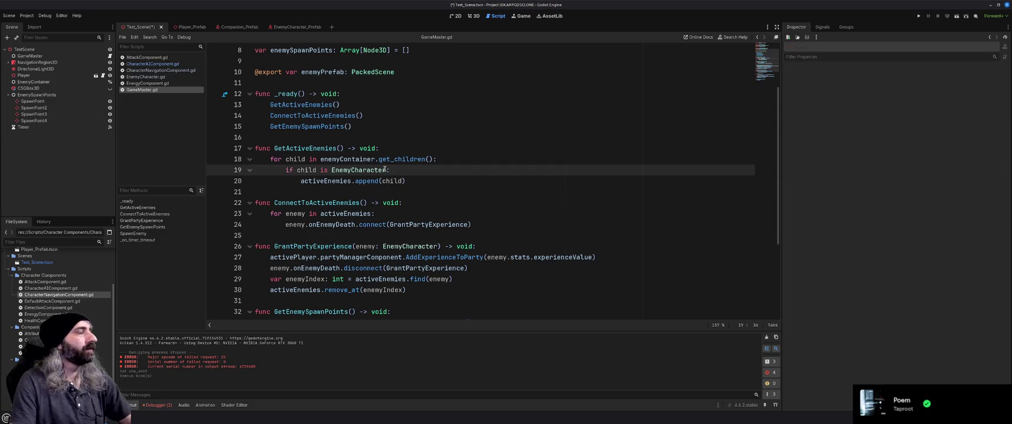
pyautogui.press('F5')
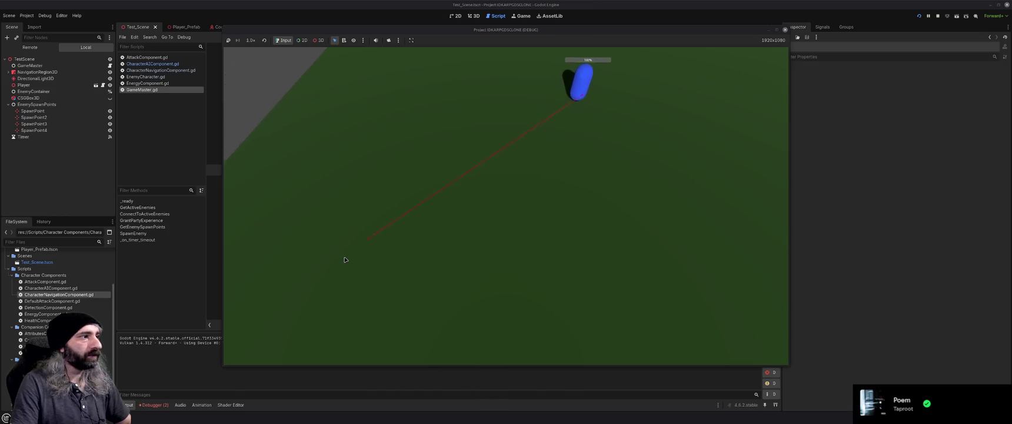
# Move the player toward the spawned red enemy, then close the game window.
pyautogui.click(748, 144)
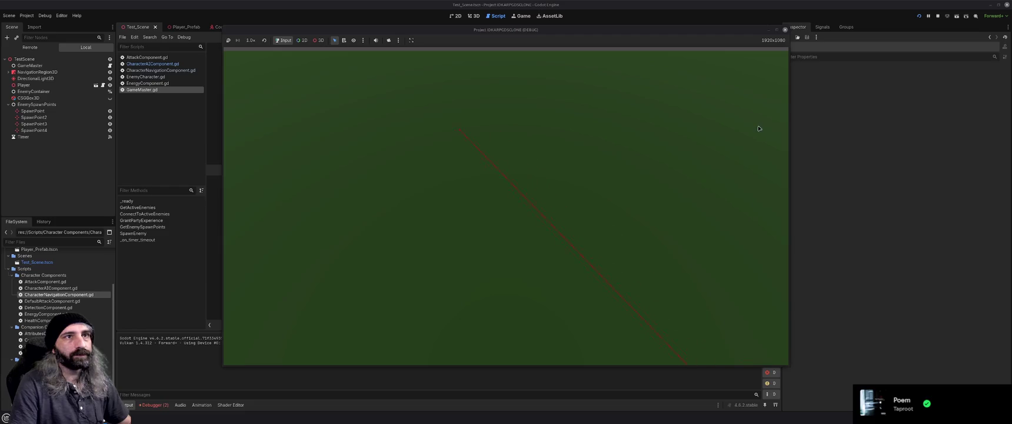
pyautogui.click(677, 126)
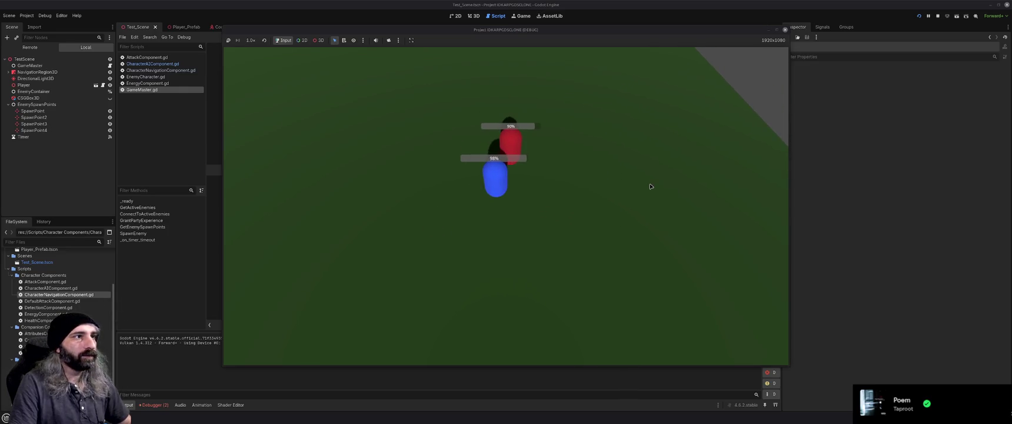
pyautogui.click(785, 29)
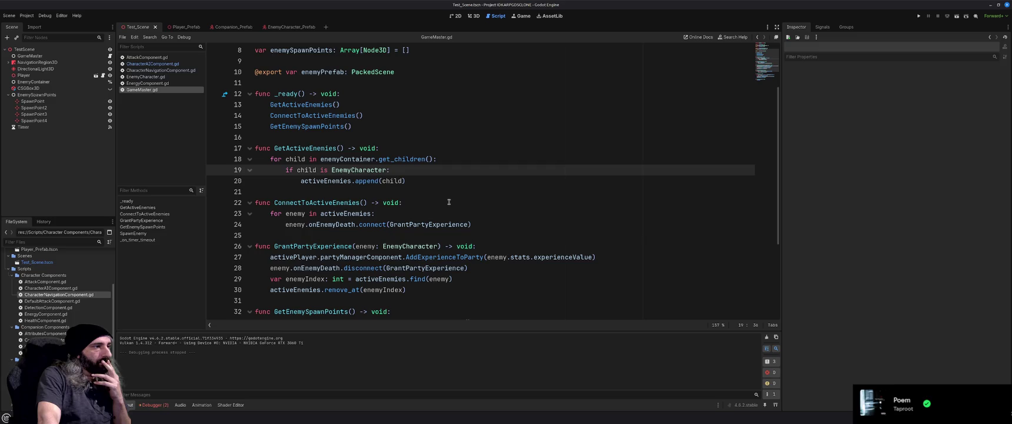
# Scroll through the SpawnEnemy code in GameMaster.gd, then run the game with F5.
pyautogui.scroll(-4, 448, 202)
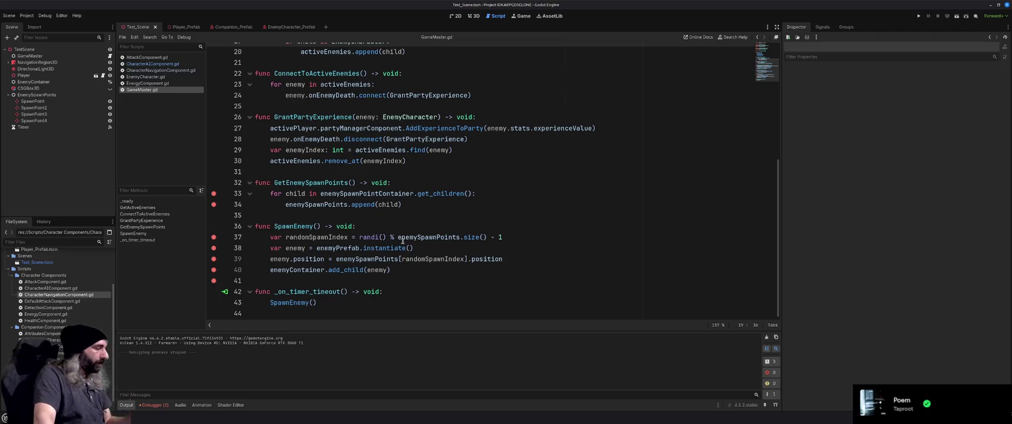
pyautogui.moveTo(402, 240)
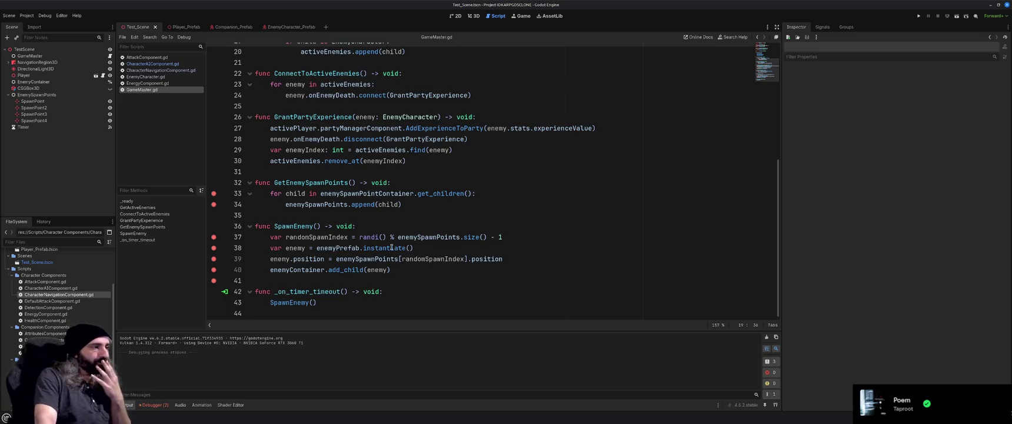
pyautogui.click(433, 219)
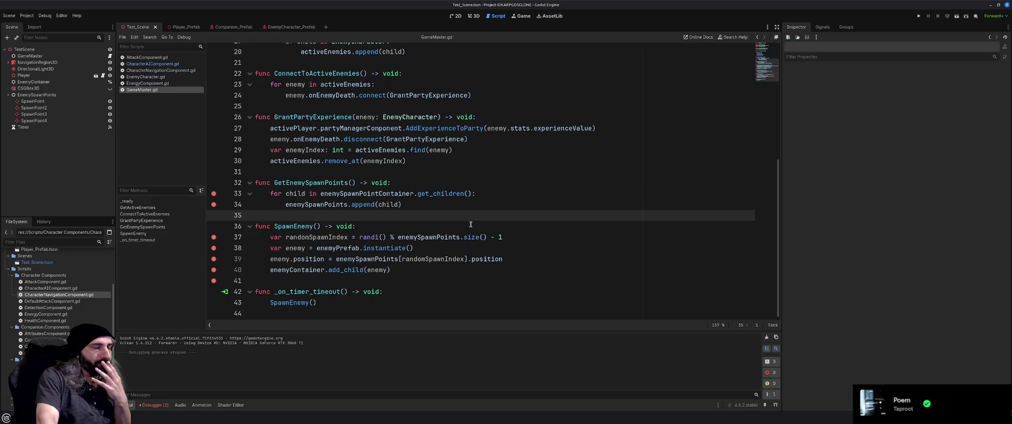
pyautogui.scroll(5, 471, 224)
pyautogui.scroll(2, 470, 225)
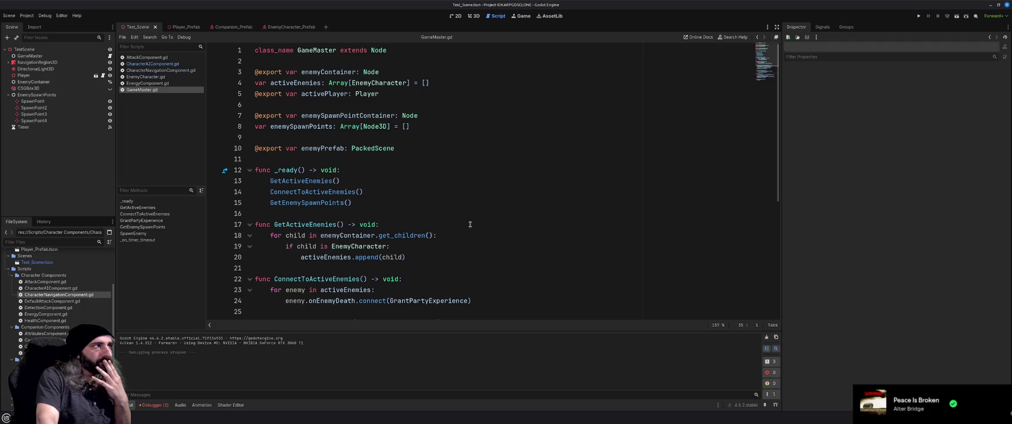
pyautogui.scroll(-6, 470, 224)
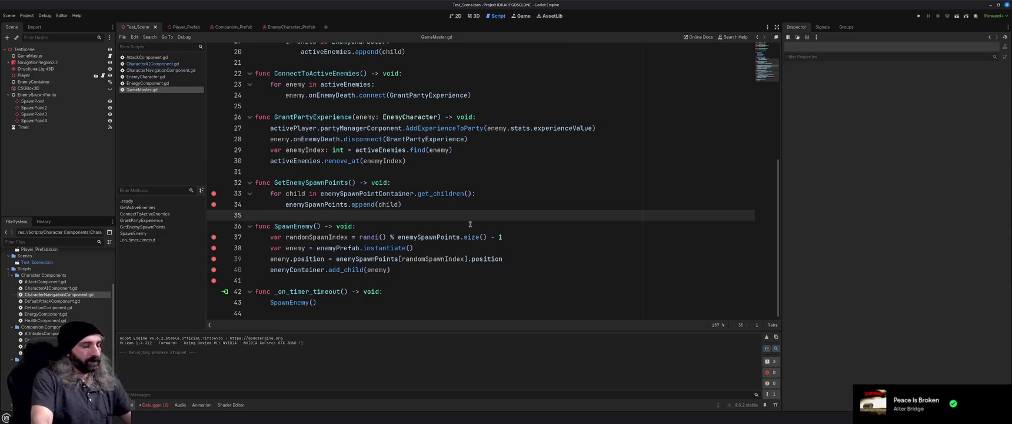
pyautogui.press('F5')
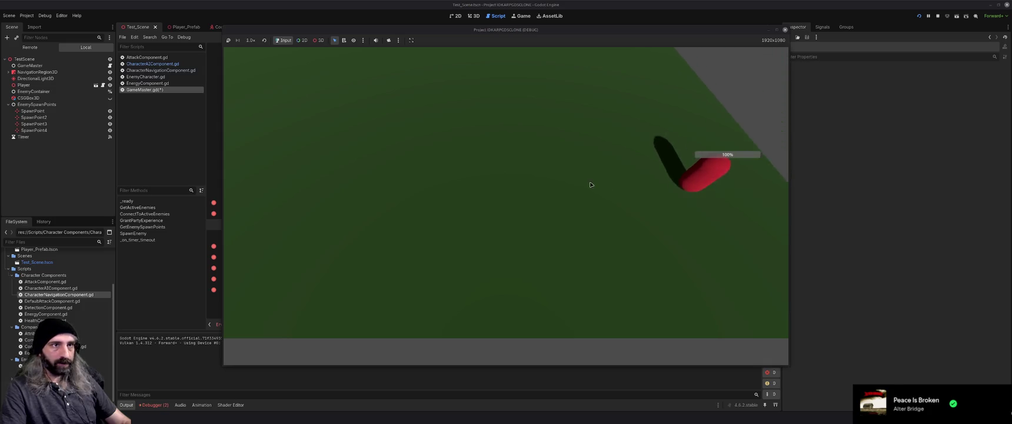
# Move the player near the red enemy, then close the game window.
pyautogui.click(601, 216)
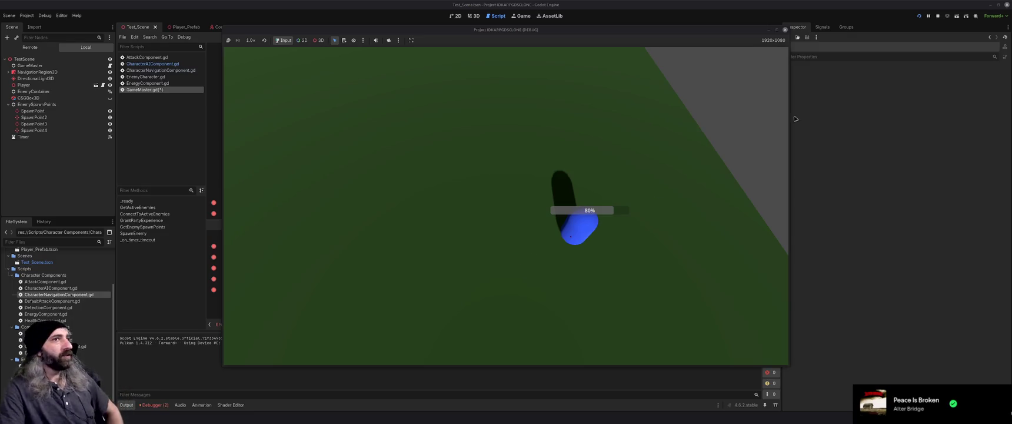
pyautogui.click(786, 30)
pyautogui.write('as')
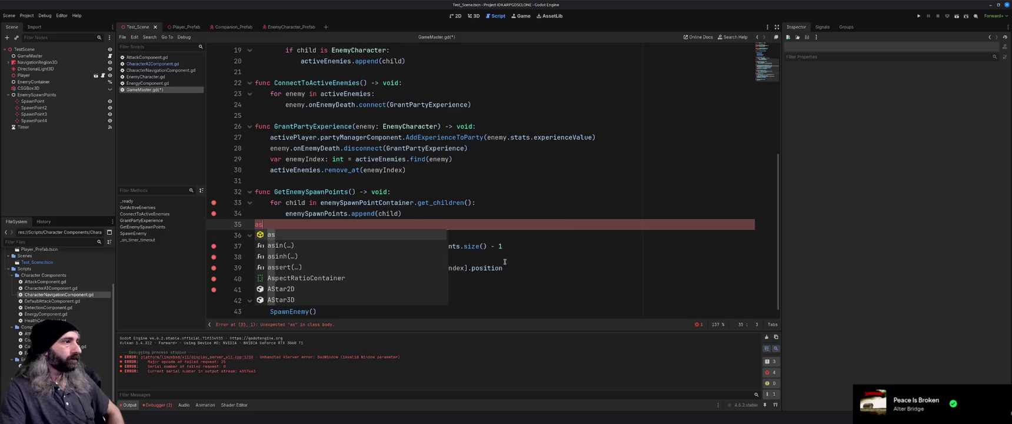
# Delete the stray 'as' on line 35, save the script, and delete all breakpoints.
pyautogui.press('BackSpace')
pyautogui.press('BackSpace')
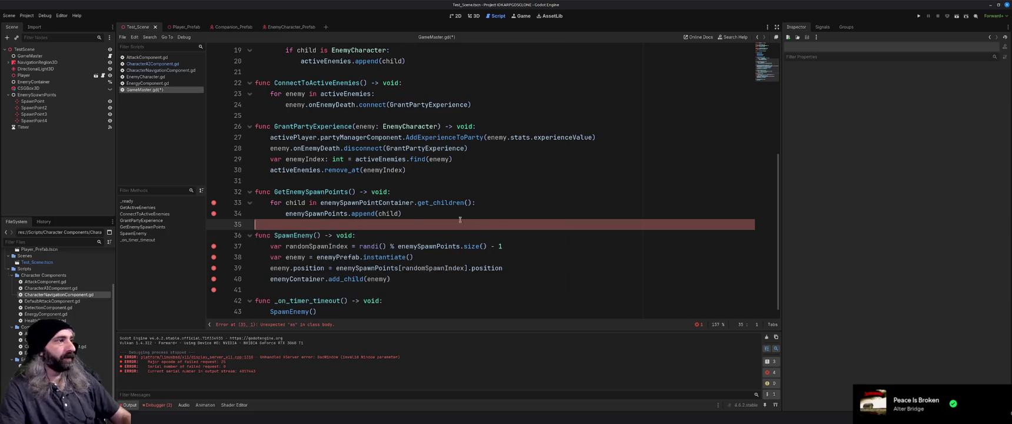
pyautogui.hotkey('ctrl', 's')
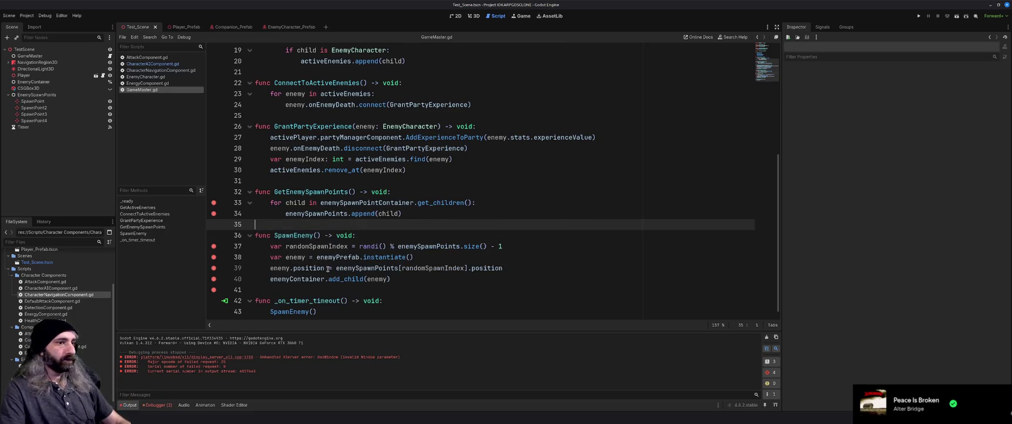
pyautogui.click(156, 404)
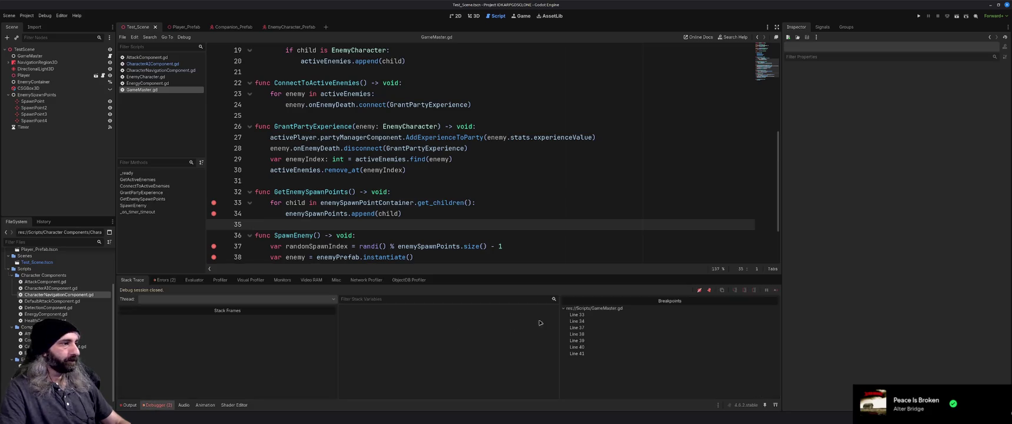
pyautogui.click(592, 315)
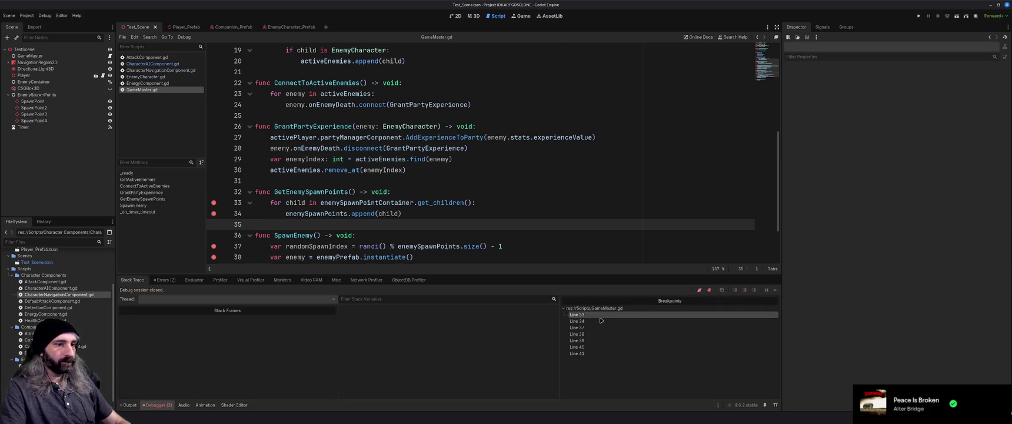
pyautogui.rightClick(591, 353)
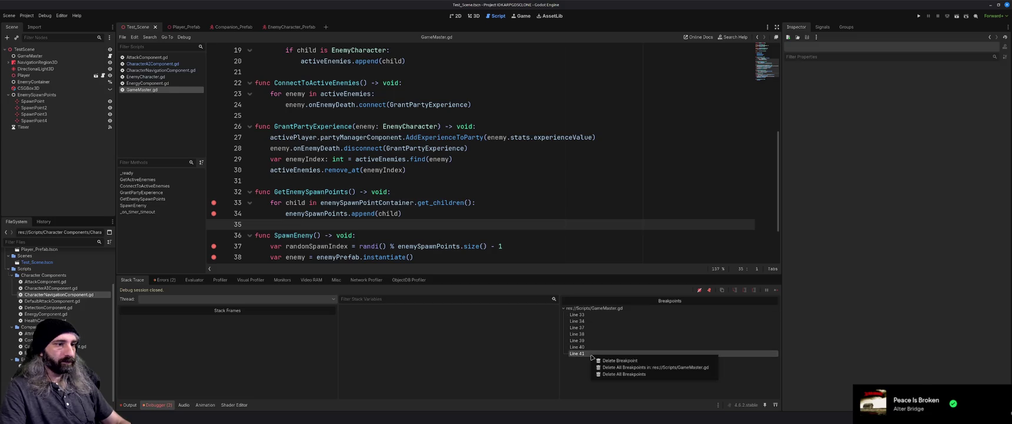
pyautogui.click(628, 367)
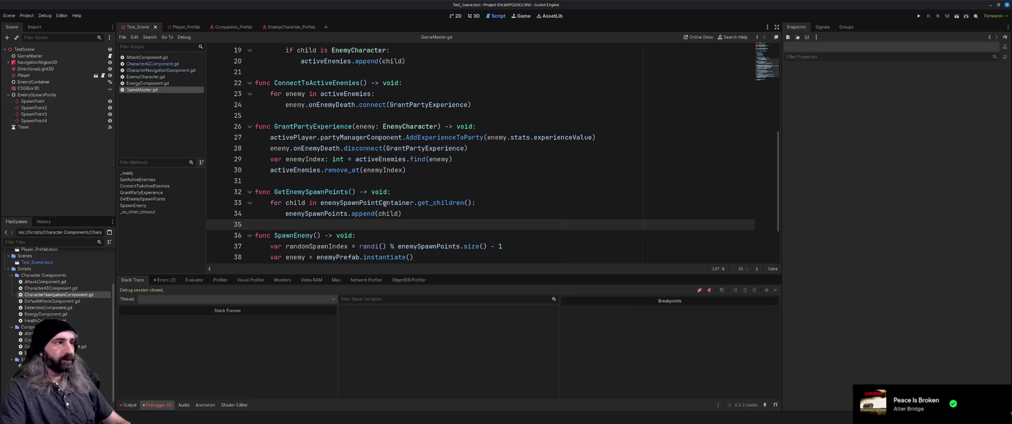
pyautogui.click(380, 192)
# Scroll back to line 11 of GameMaster.gd, then switch to the Player_Prefab scene.
pyautogui.moveTo(453, 274); pyautogui.dragTo(453, 327)
pyautogui.scroll(6, 450, 206)
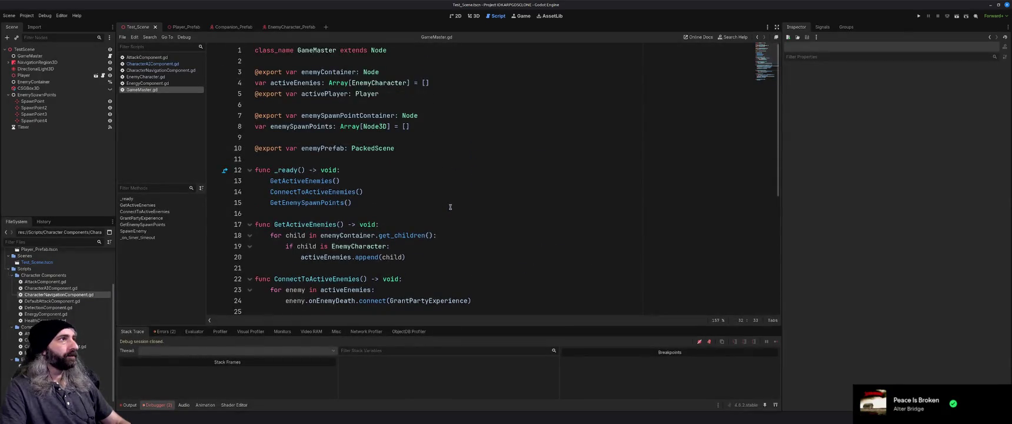
pyautogui.click(465, 156)
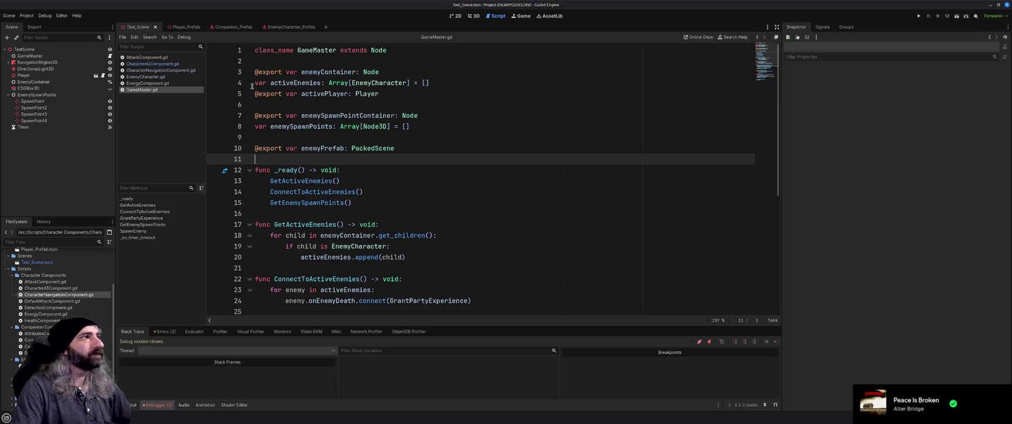
pyautogui.click(183, 27)
# Switch to the Player_Prefab scene and bring up the Player's CameraMovementComponent.gd script.
pyautogui.click(141, 28)
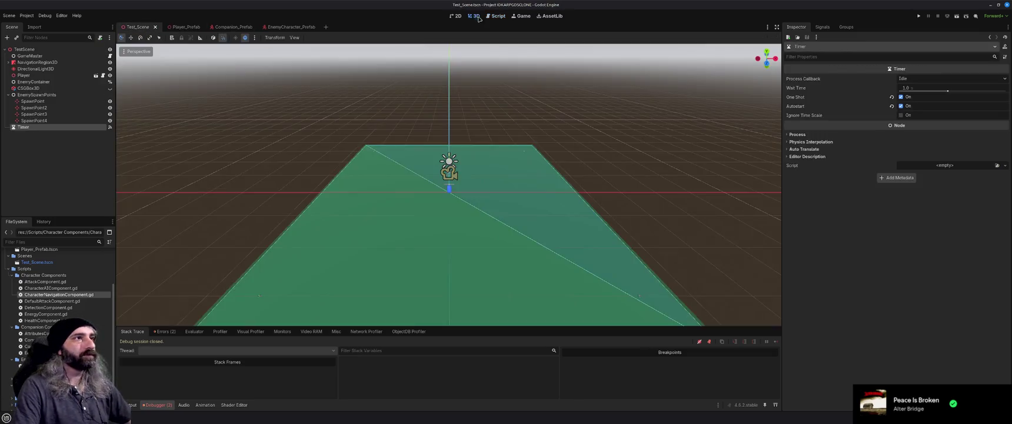
pyautogui.scroll(3, 238, 172)
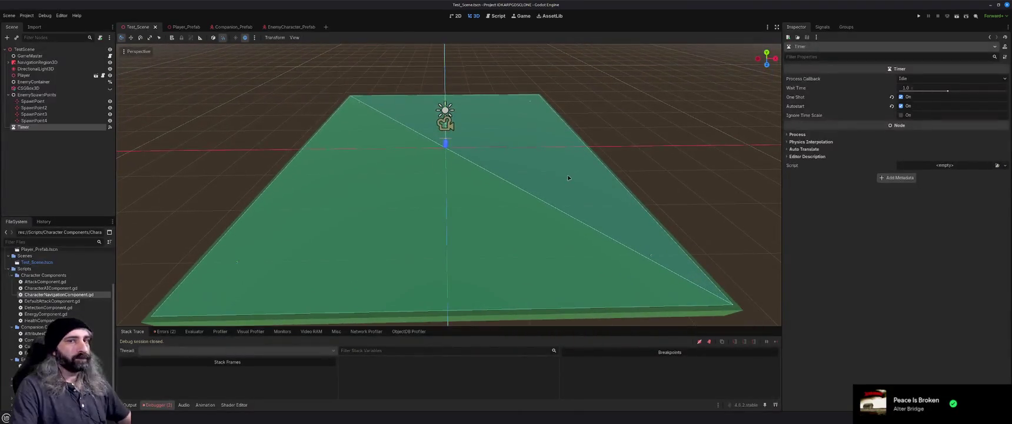
pyautogui.click(185, 28)
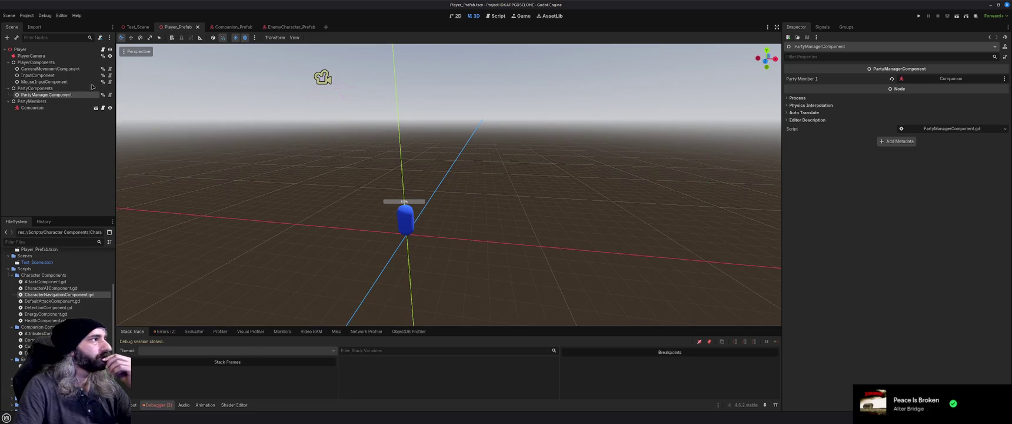
pyautogui.click(44, 51)
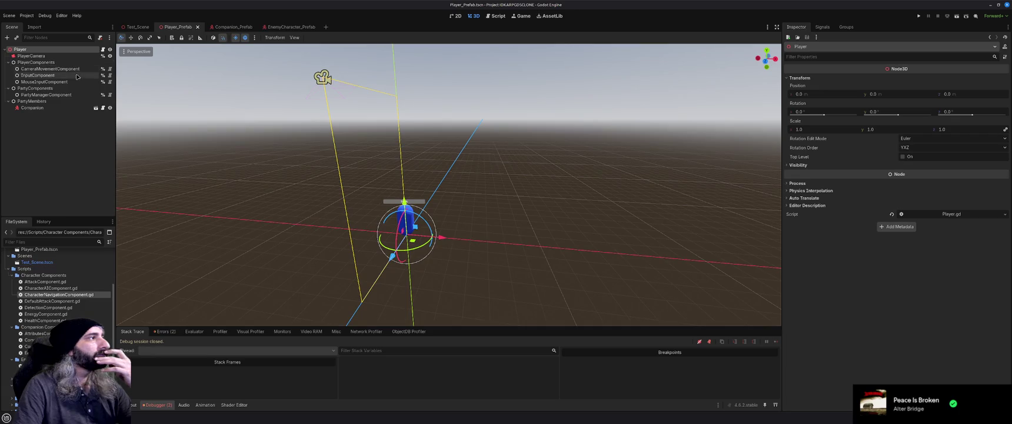
pyautogui.click(111, 70)
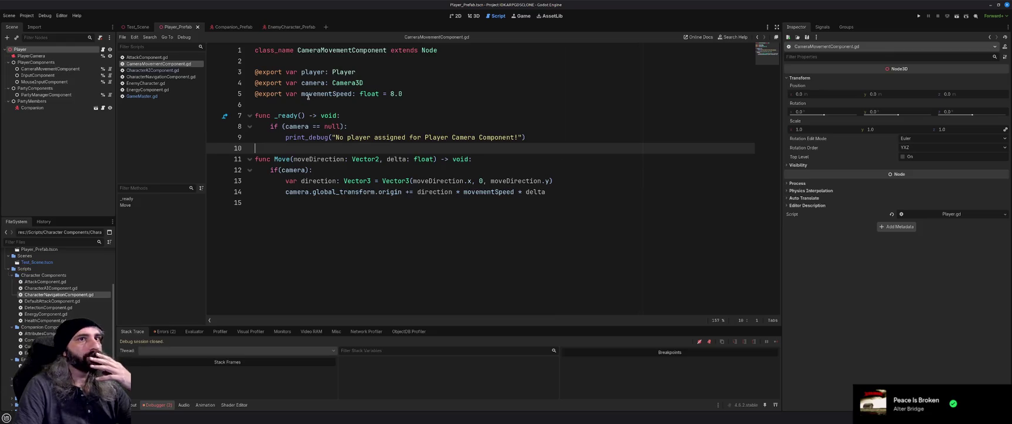
# Set the camera's Movement Speed to 15 in the Inspector and run the game with F5.
pyautogui.click(50, 68)
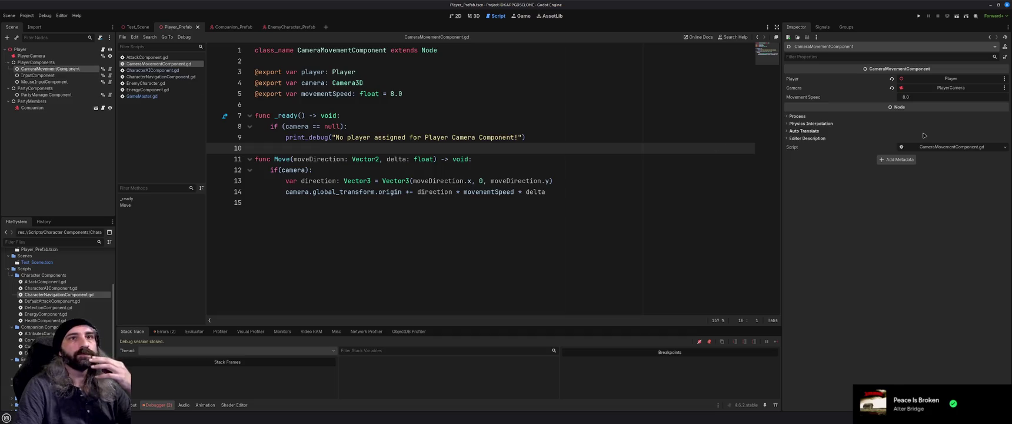
pyautogui.click(926, 98)
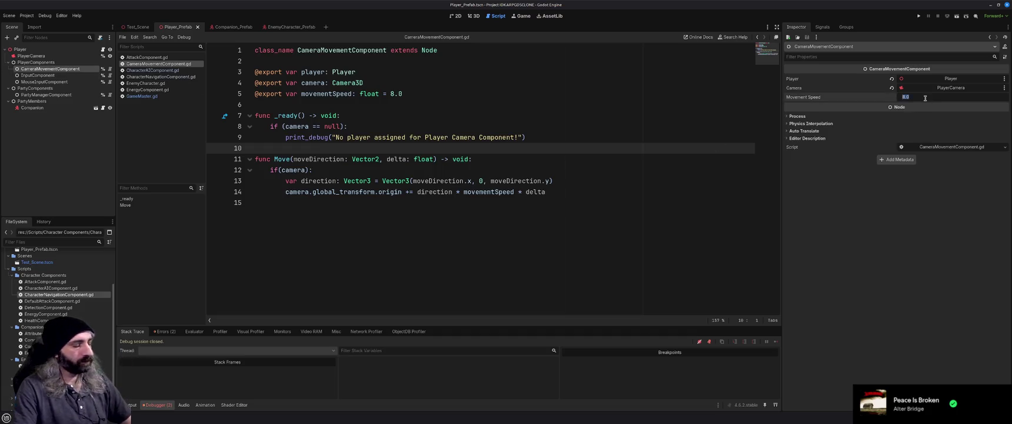
pyautogui.write('15')
pyautogui.press('Return')
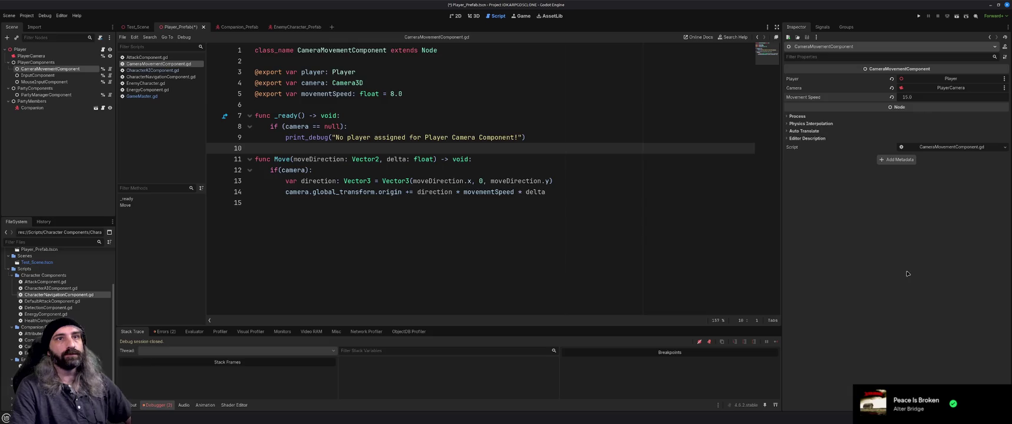
pyautogui.press('F5')
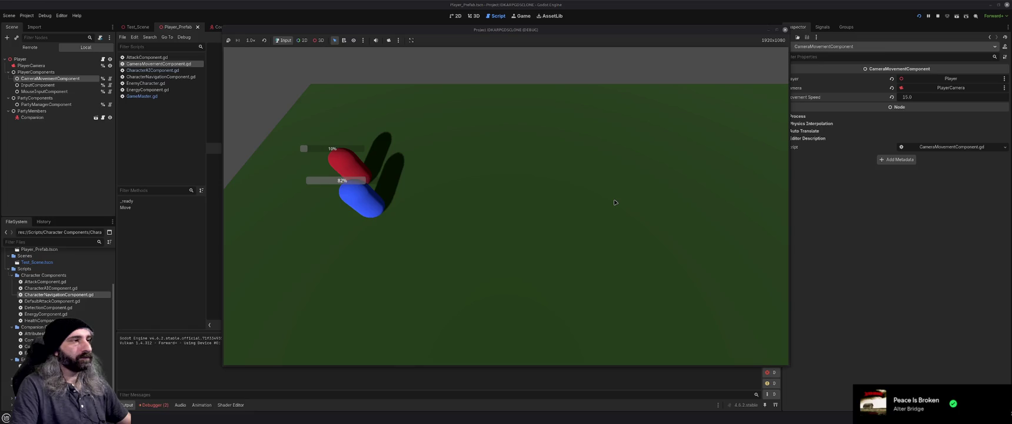
# Close the running game and open GameMaster.gd scrolled to the spawning functions.
pyautogui.click(785, 29)
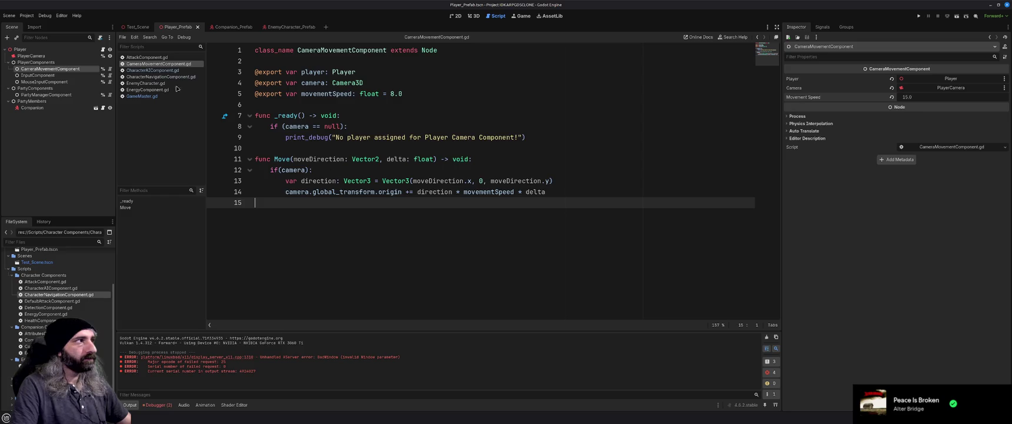
pyautogui.click(141, 96)
pyautogui.scroll(-5, 375, 285)
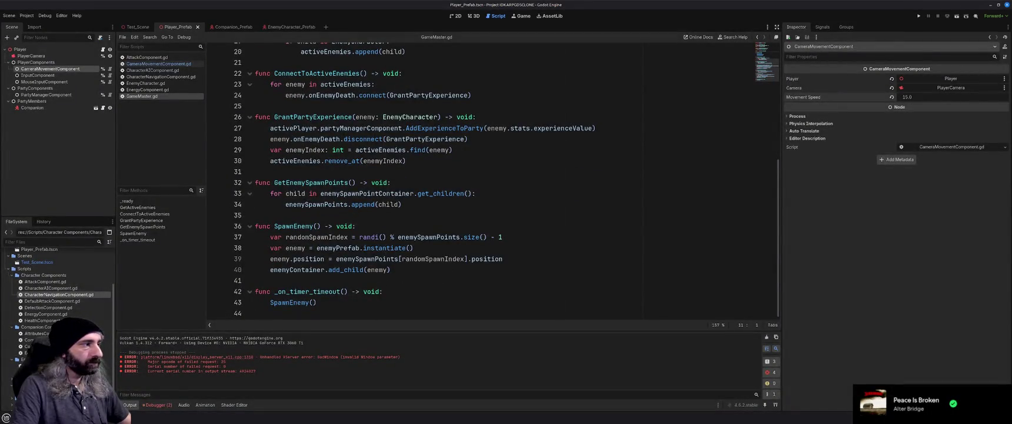
pyautogui.hotkey('alt', 'Tab')
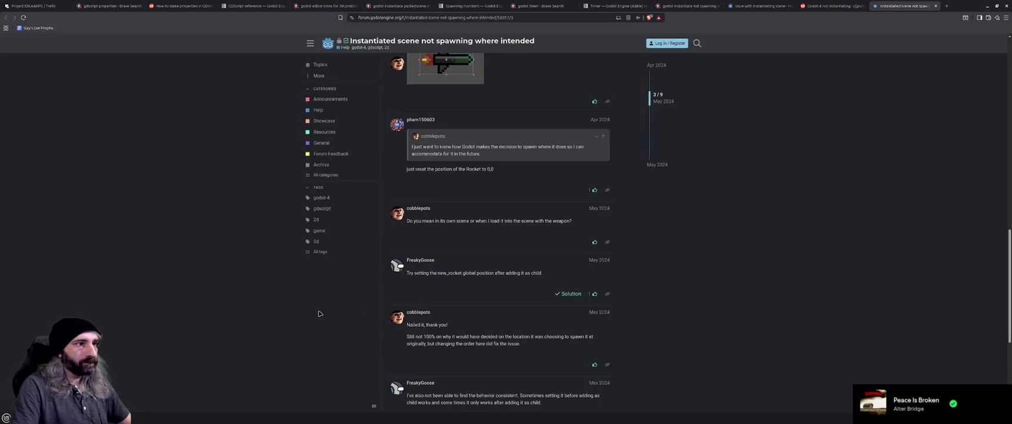
# Close the four leftover browser tabs after the Timer docs page and return to Godot.
pyautogui.scroll(5, 319, 314)
pyautogui.click(936, 5)
pyautogui.click(863, 5)
pyautogui.click(790, 6)
pyautogui.click(718, 6)
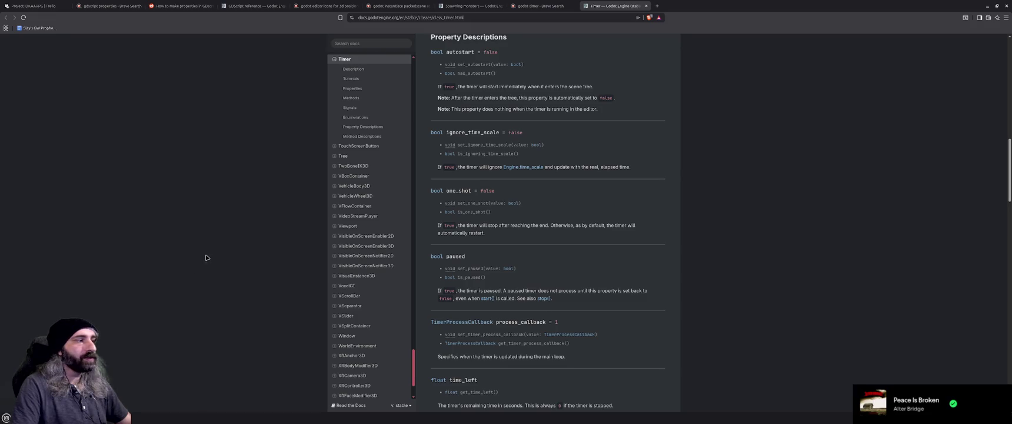
pyautogui.hotkey('alt', 'Tab')
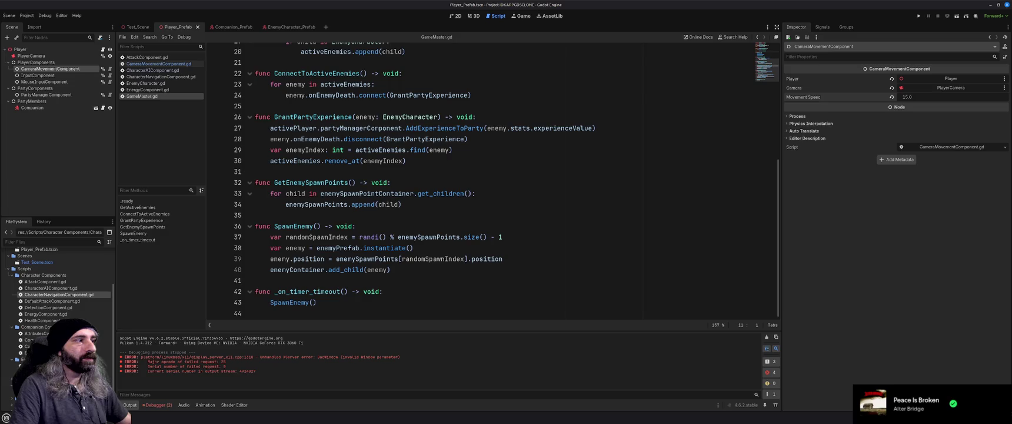
# Review the SpawnEnemy code around the enemy position line, then open a blank Brave tab.
pyautogui.click(474, 273)
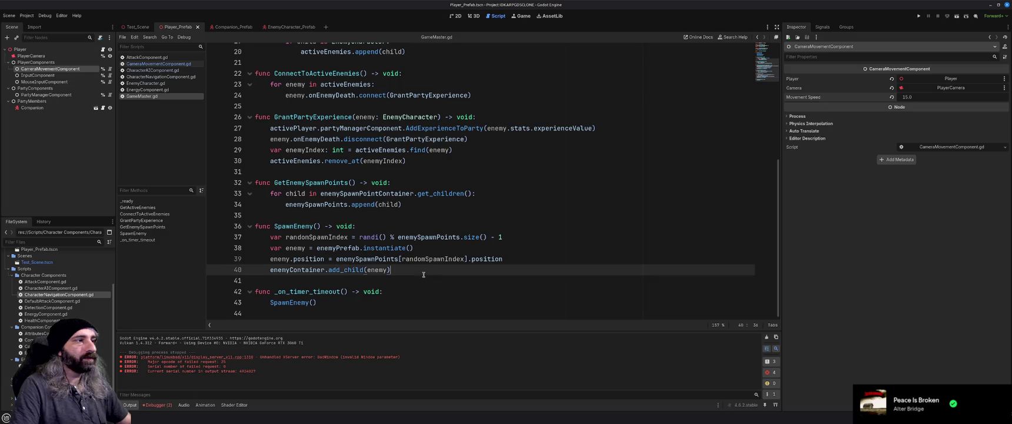
pyautogui.click(470, 281)
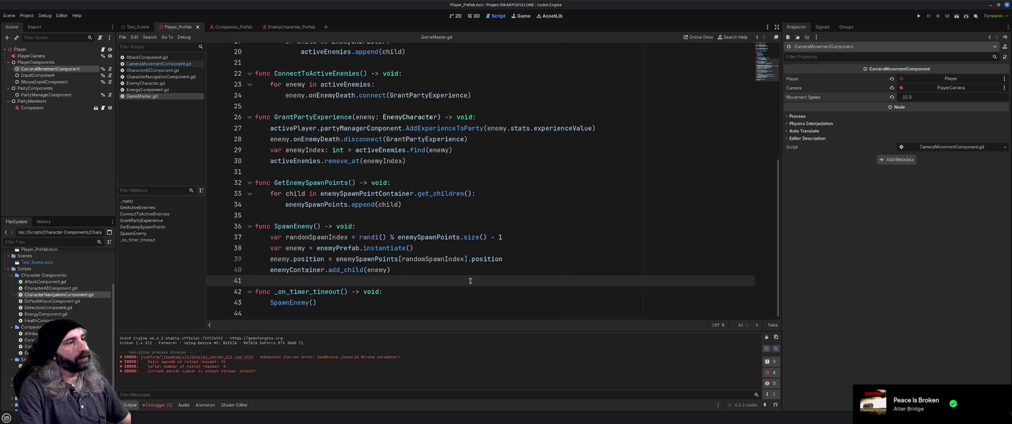
pyautogui.press('Up')
pyautogui.press('Up')
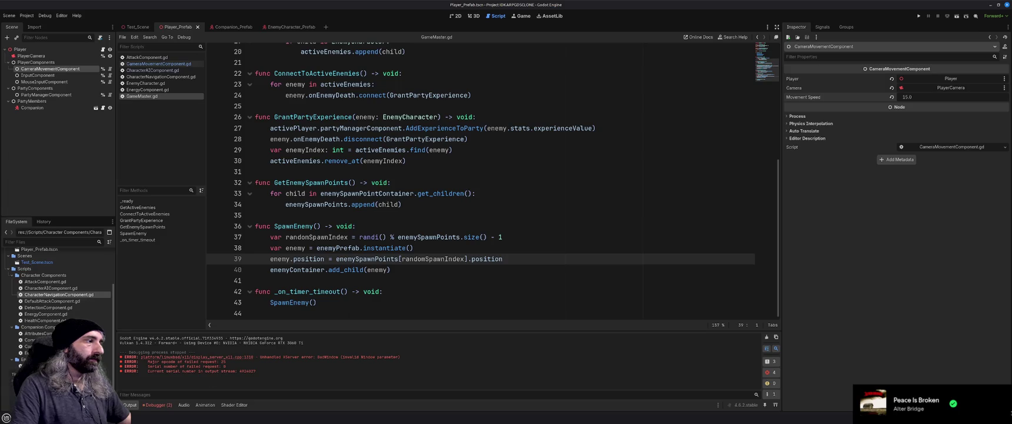
pyautogui.hotkey('alt', 'Tab')
pyautogui.click(657, 5)
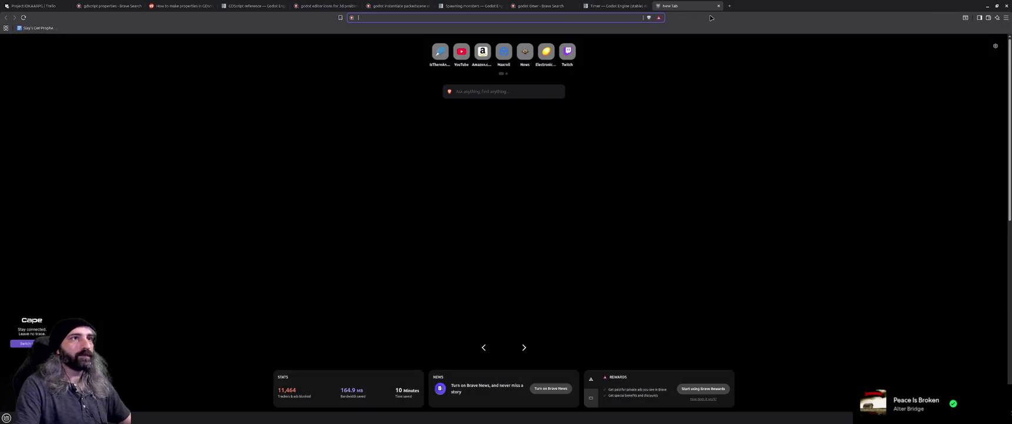
# Search Brave for 'godot packed scenes spawning on top of each other'.
pyautogui.write('godot pa')
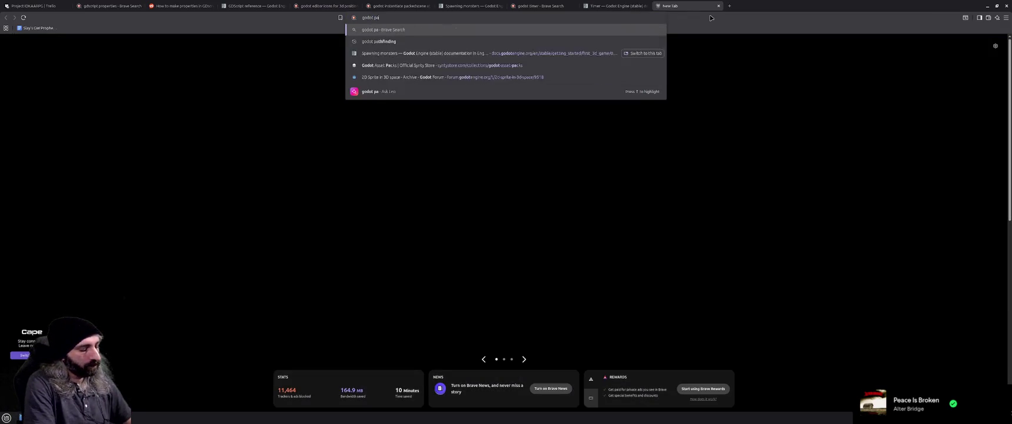
pyautogui.write('cked scenes spawning on too')
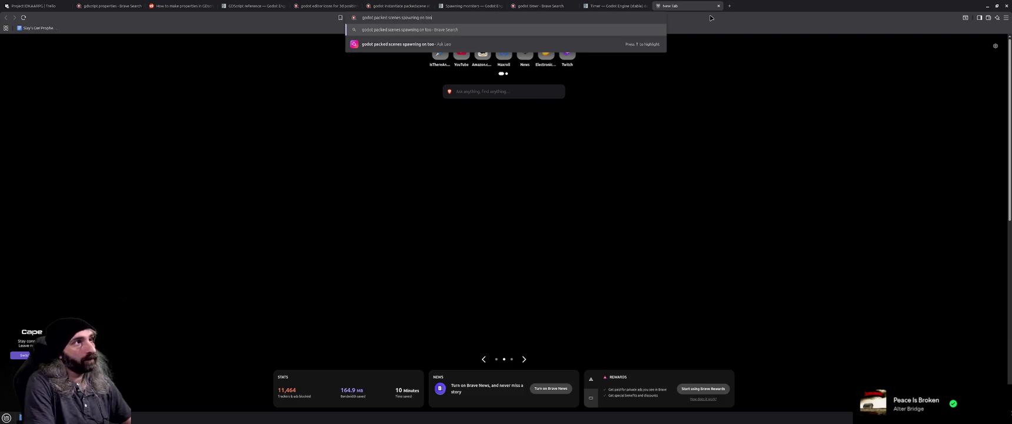
pyautogui.press('BackSpace')
pyautogui.write('p of each oth')
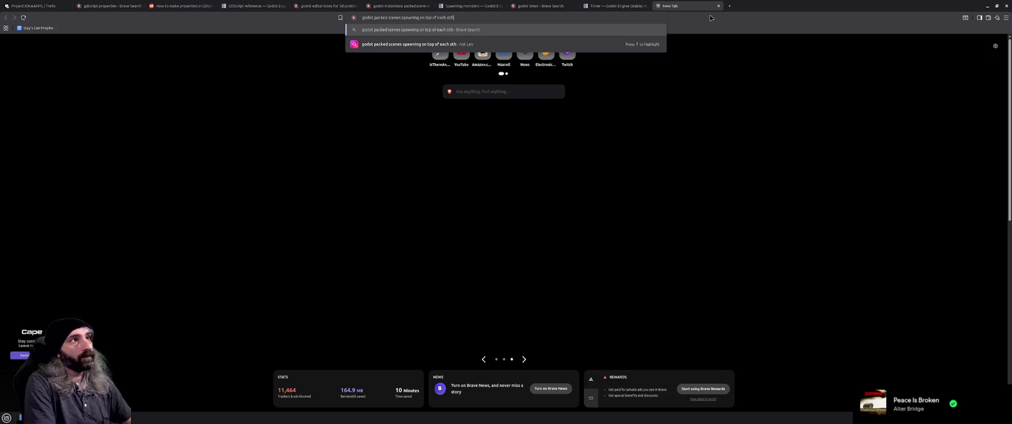
pyautogui.write('er')
pyautogui.press('Return')
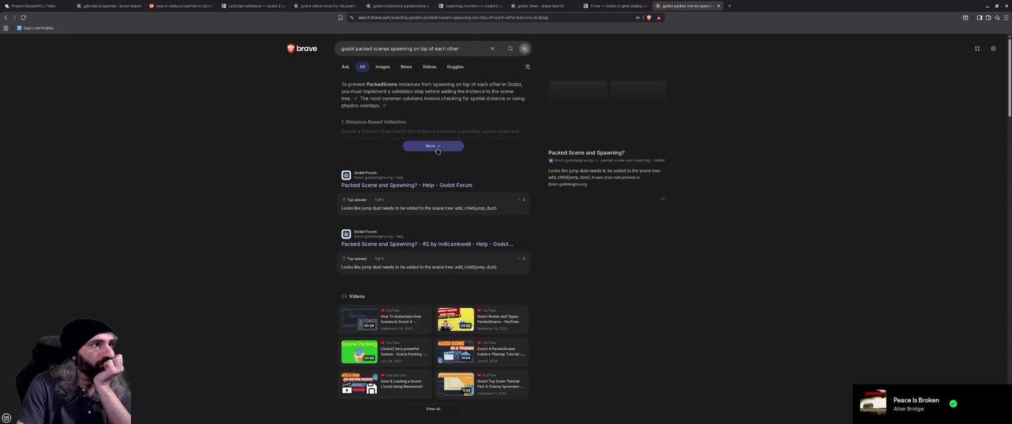
# Expand and read the full AI answer, then go back to the Timer docs tab.
pyautogui.click(437, 146)
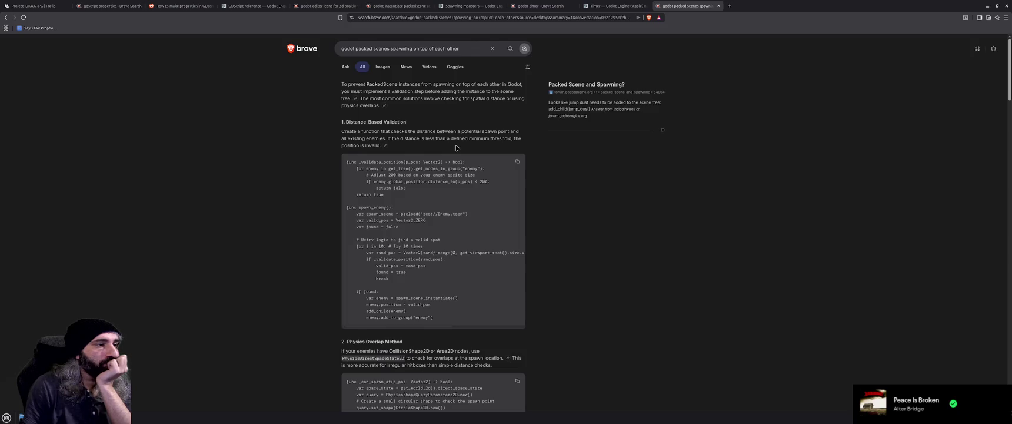
pyautogui.scroll(-3, 442, 164)
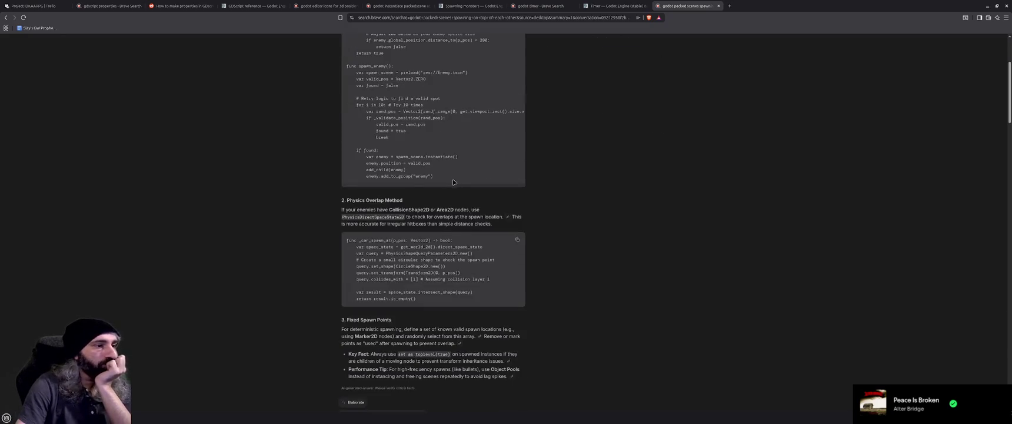
pyautogui.scroll(-1, 631, 187)
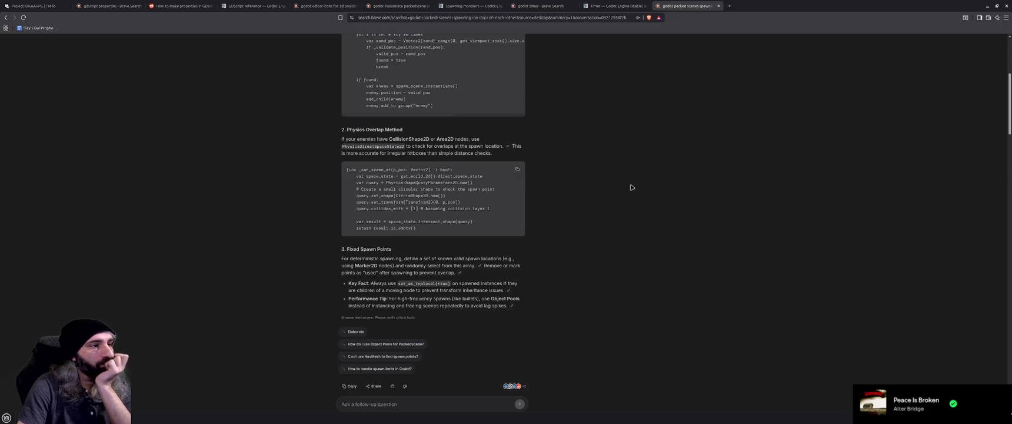
pyautogui.hotkey('ctrl', 'shift', 'Tab')
pyautogui.scroll(8, 766, 202)
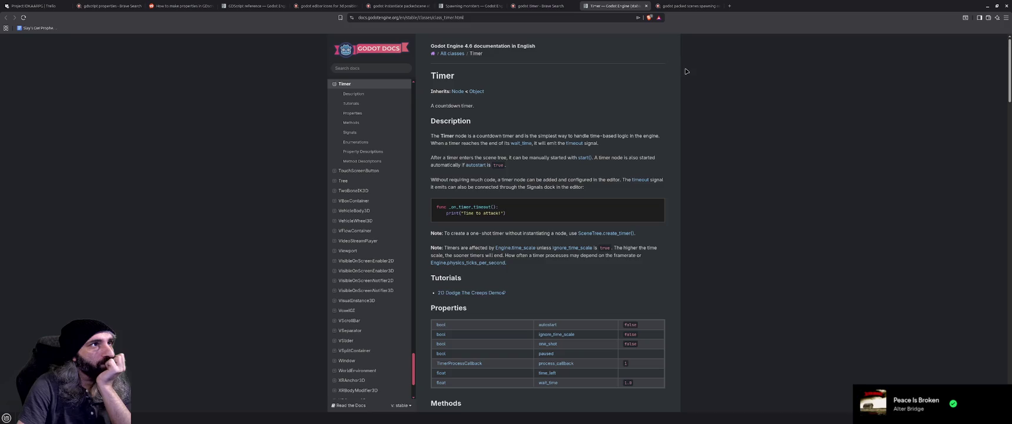
# Look over the 'godot timer' search results, then return to the Godot editor.
pyautogui.click(545, 4)
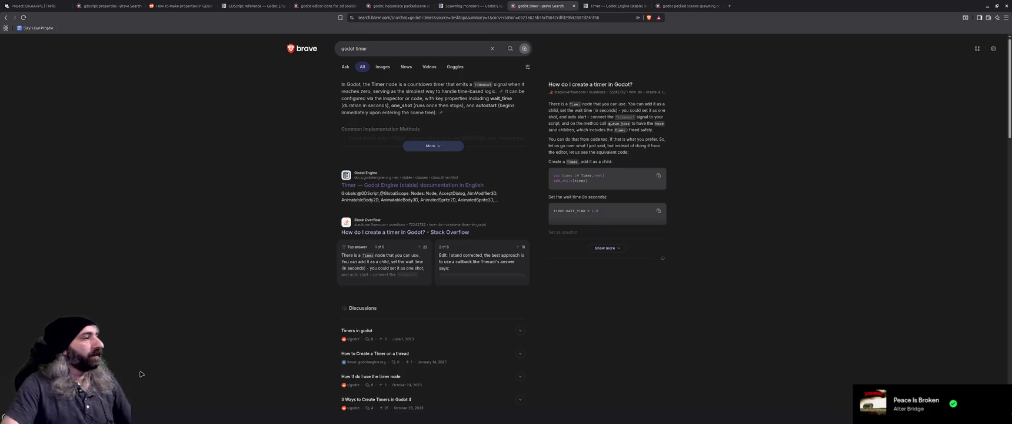
pyautogui.moveTo(122, 418)
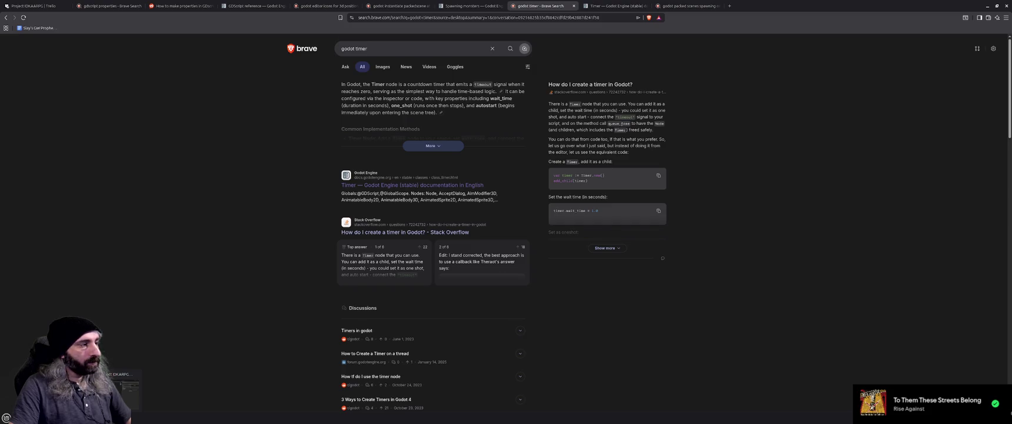
pyautogui.click(124, 388)
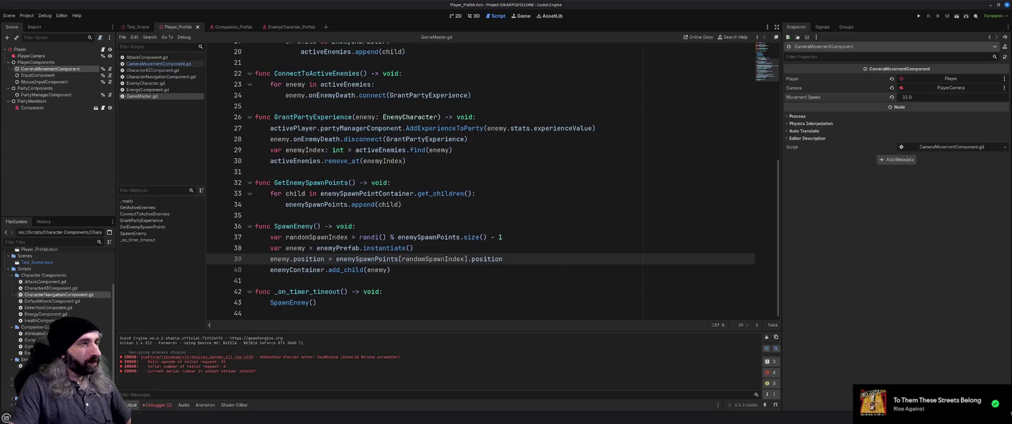
# Below SpawnEnemy, write func GetRandomSpawnLocation() declaring var spawnLocation.
pyautogui.click(416, 278)
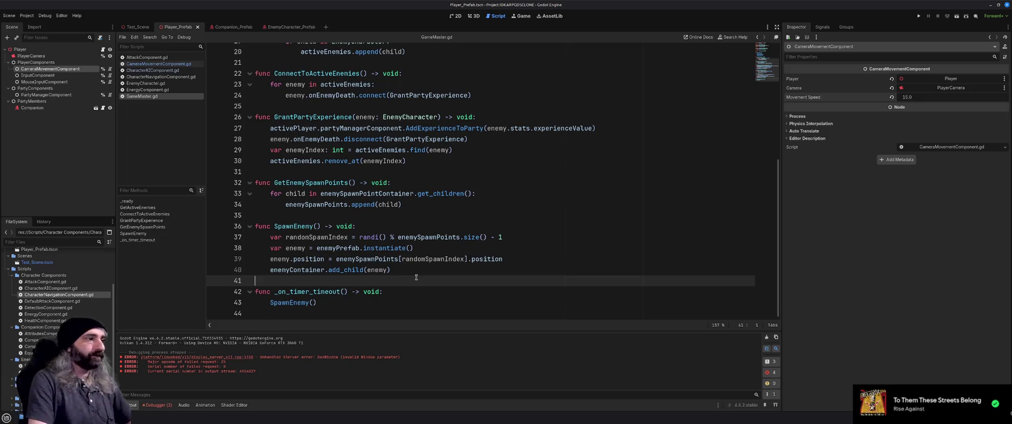
pyautogui.press('Return')
pyautogui.write('func G')
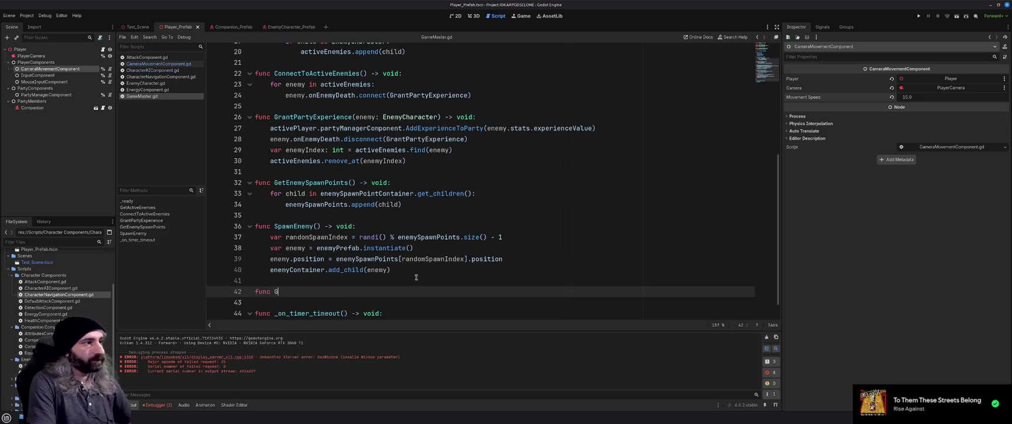
pyautogui.write('etRandomSpawnLocation() -> Vector')
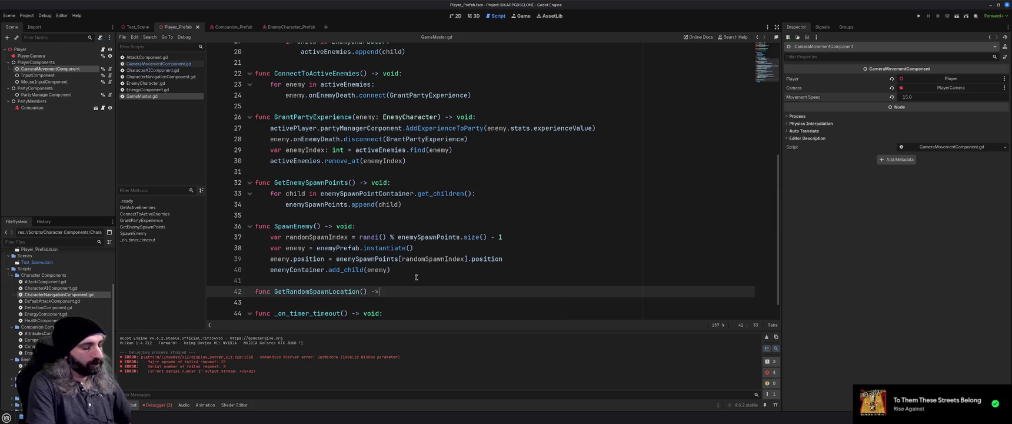
pyautogui.write('2')
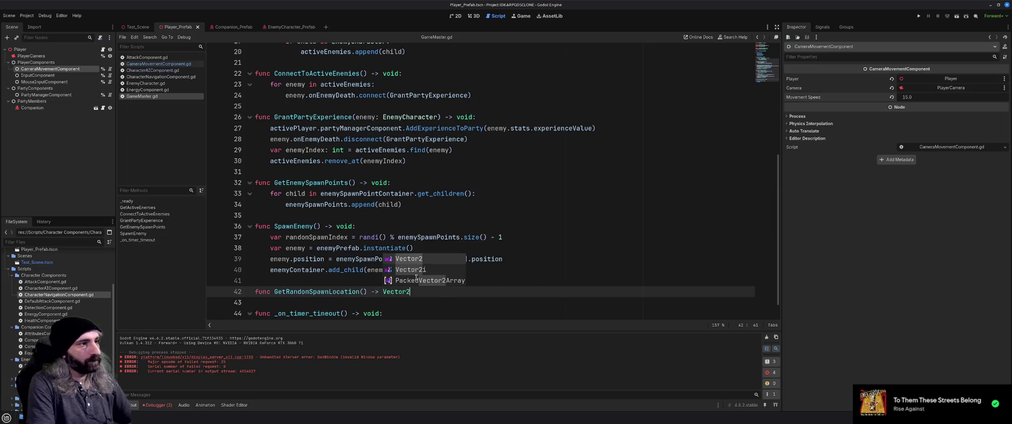
pyautogui.press('Escape')
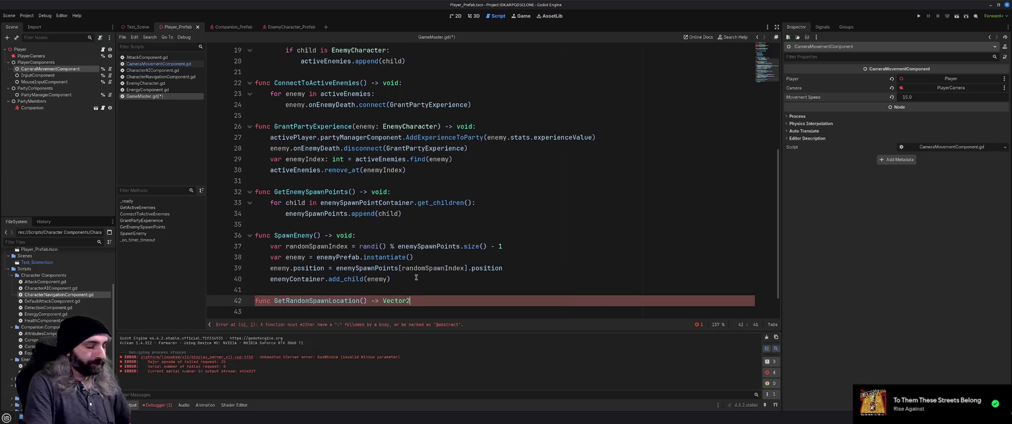
pyautogui.write(':')
pyautogui.press('Return')
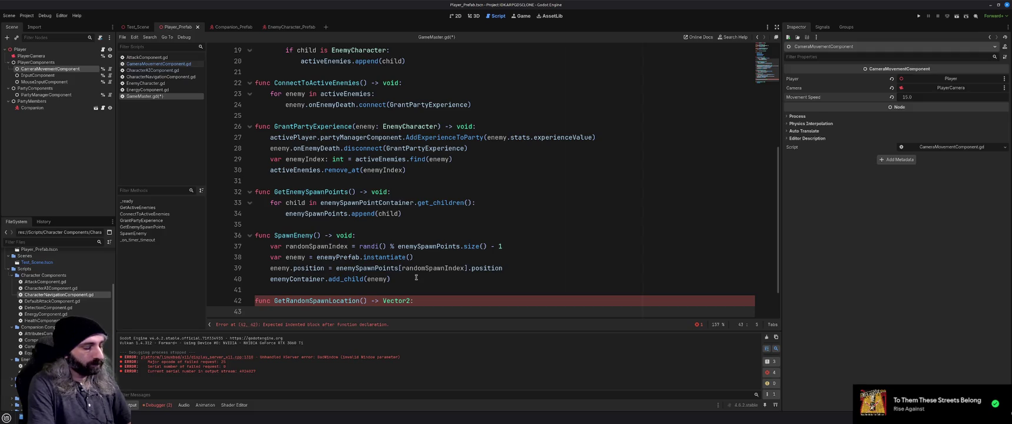
pyautogui.write('var spa')
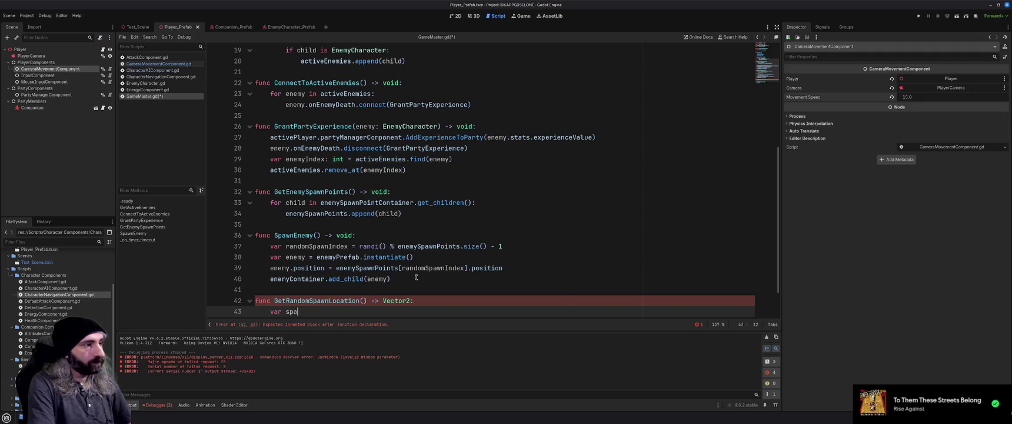
pyautogui.write('wnLocation:')
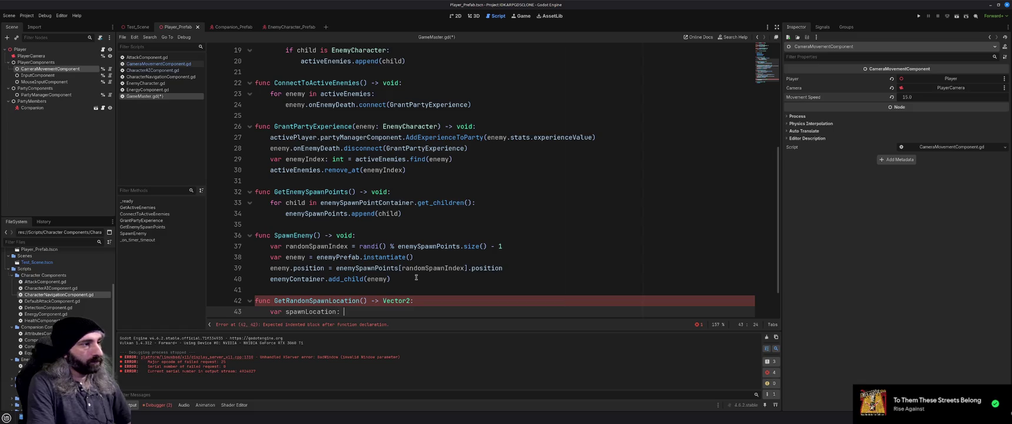
pyautogui.write(' Vector2')
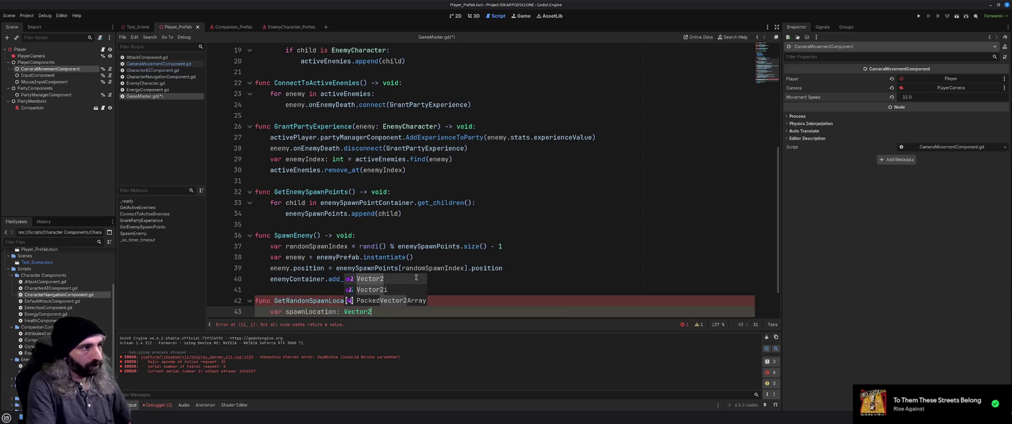
pyautogui.scroll(-2, 494, 274)
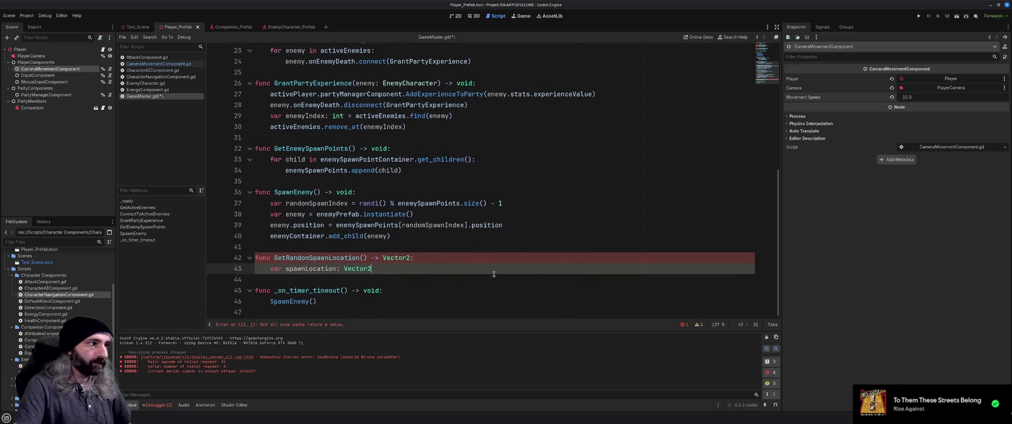
pyautogui.press('Return')
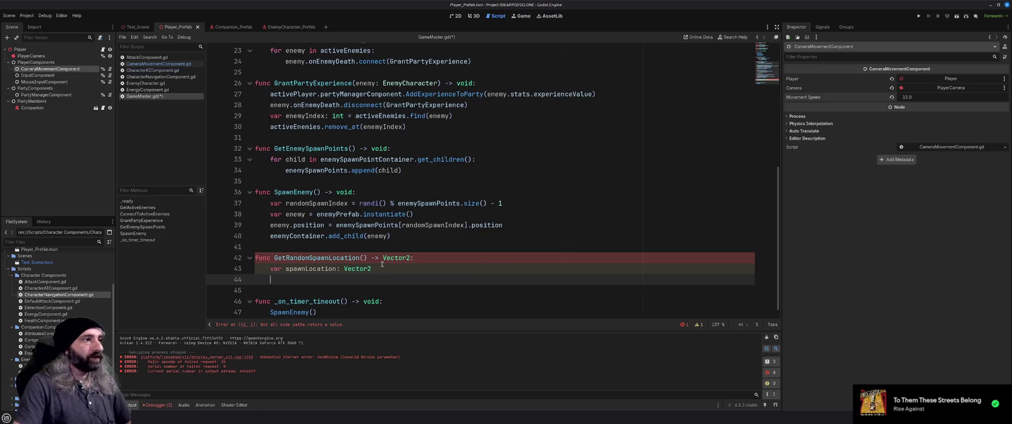
# Add a startingLocation: Vector3 parameter and make the return type and spawnLocation Vector3.
pyautogui.click(363, 258)
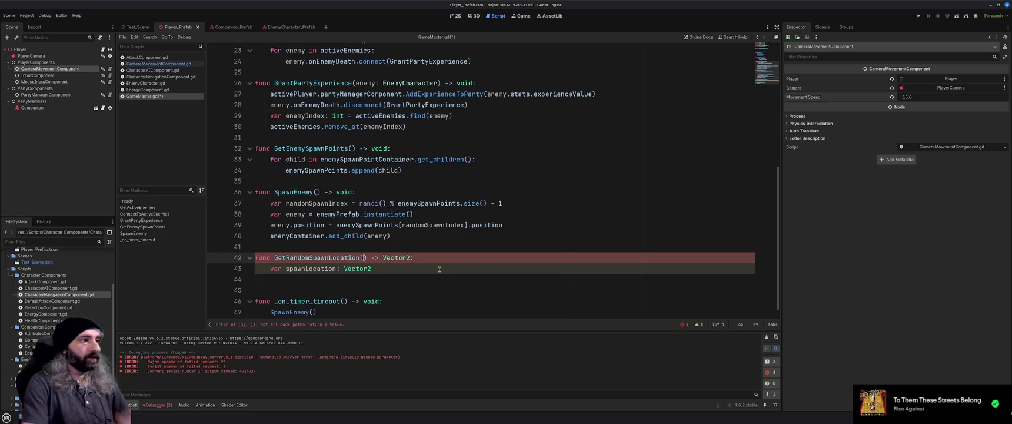
pyautogui.write('starting')
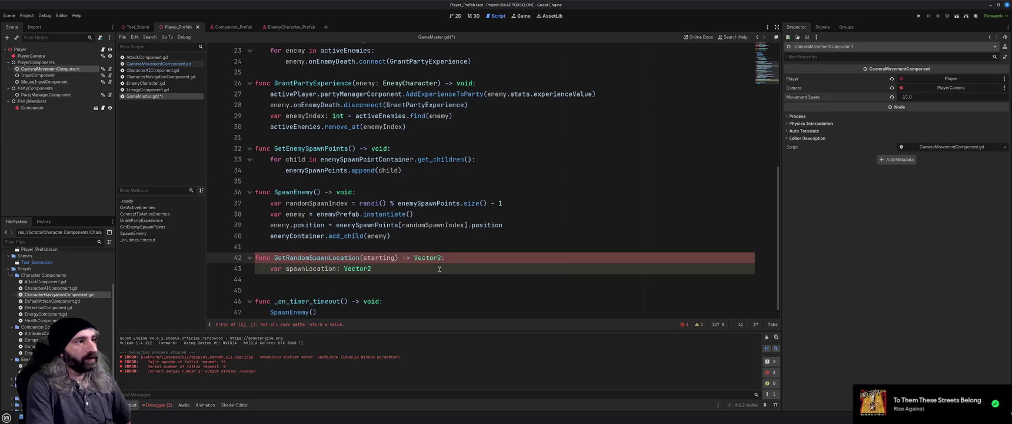
pyautogui.write('Location: Vect')
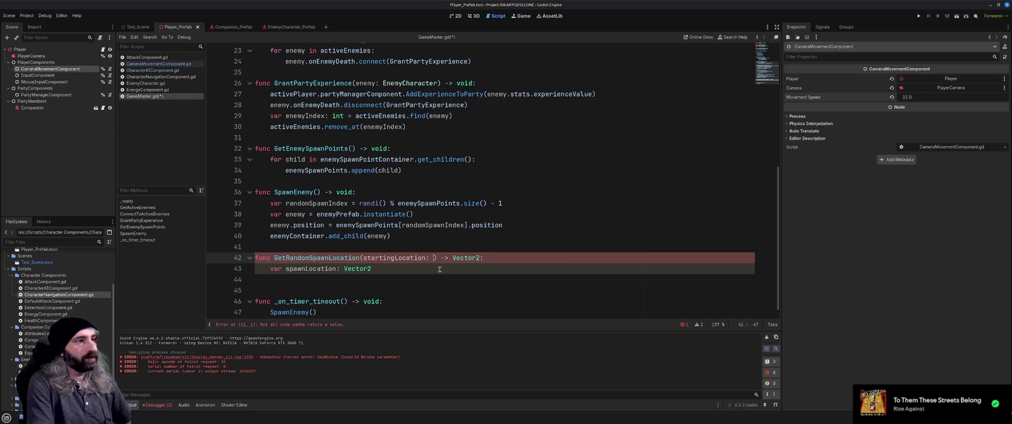
pyautogui.write('or')
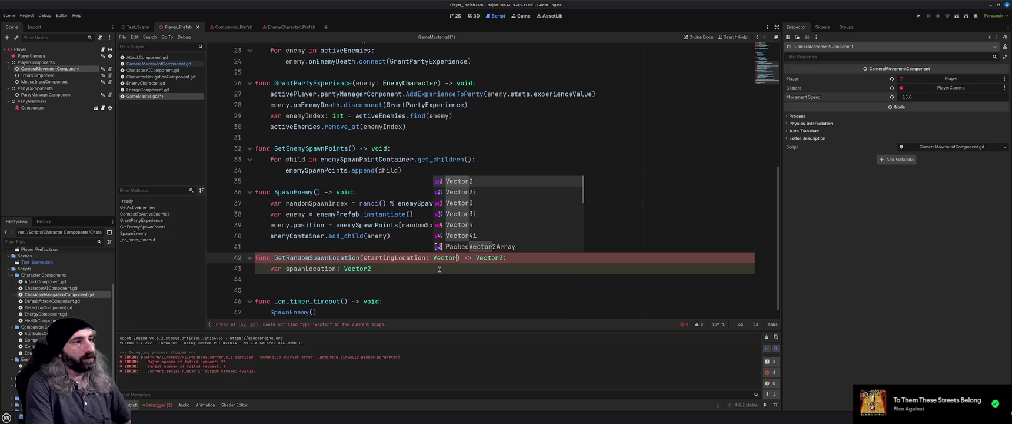
pyautogui.write('3')
pyautogui.press('Escape')
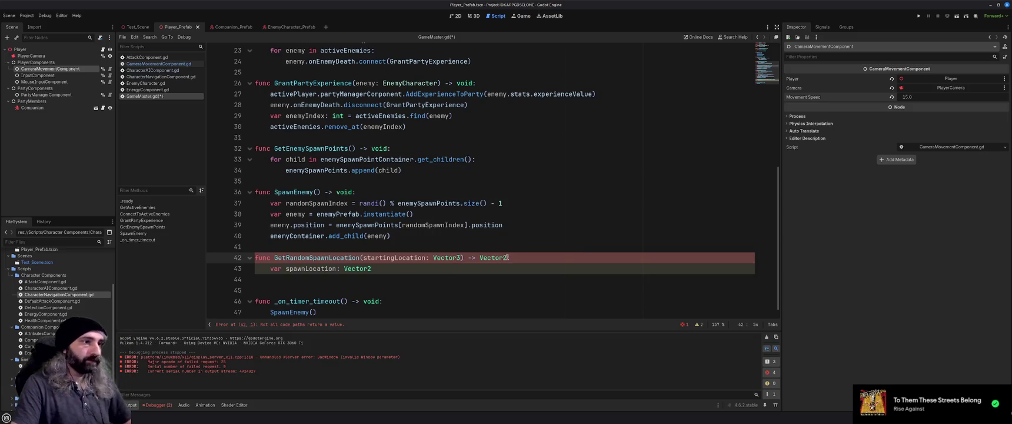
pyautogui.press('BackSpace')
pyautogui.write('3:')
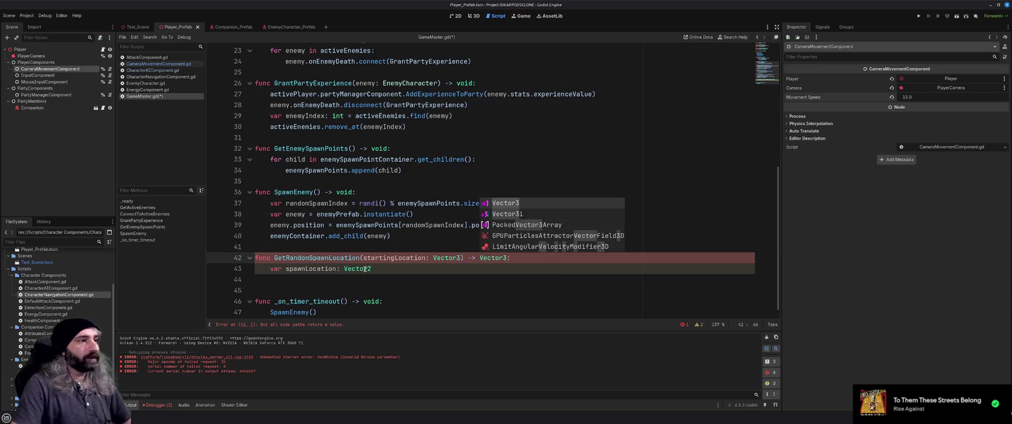
pyautogui.click(377, 269)
pyautogui.press('BackSpace')
pyautogui.write('3')
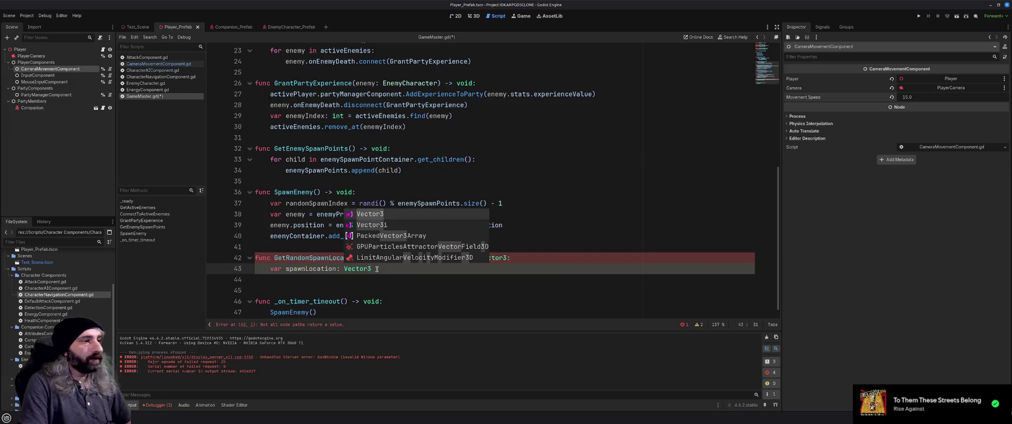
pyautogui.press('Escape')
# End the function with return spawnLocation.
pyautogui.press('Return')
pyautogui.write('return ')
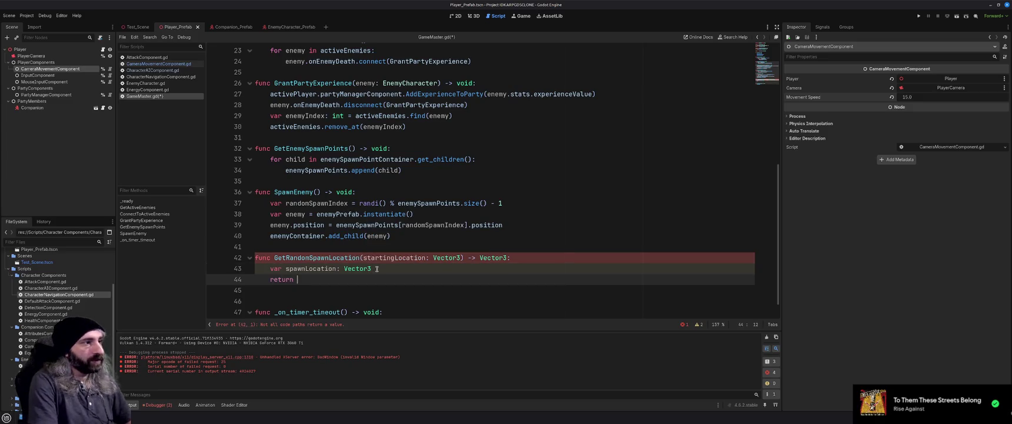
pyautogui.write('spawnLocatio')
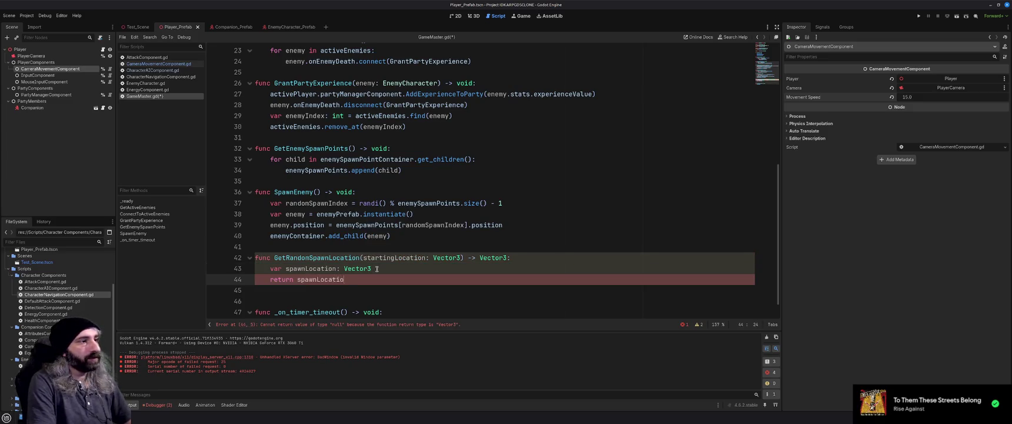
pyautogui.write('n')
pyautogui.press('Escape')
pyautogui.press('Up')
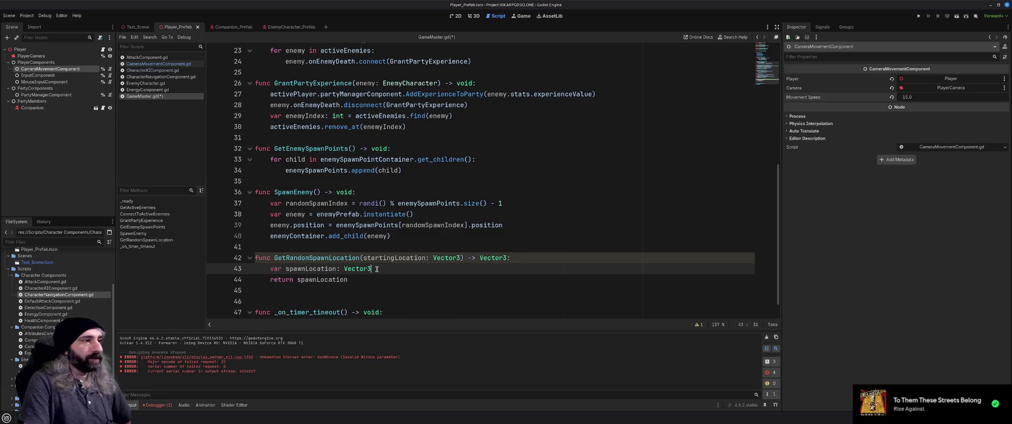
# Add the line spawnLocation = startingLocation before the return.
pyautogui.press('Return')
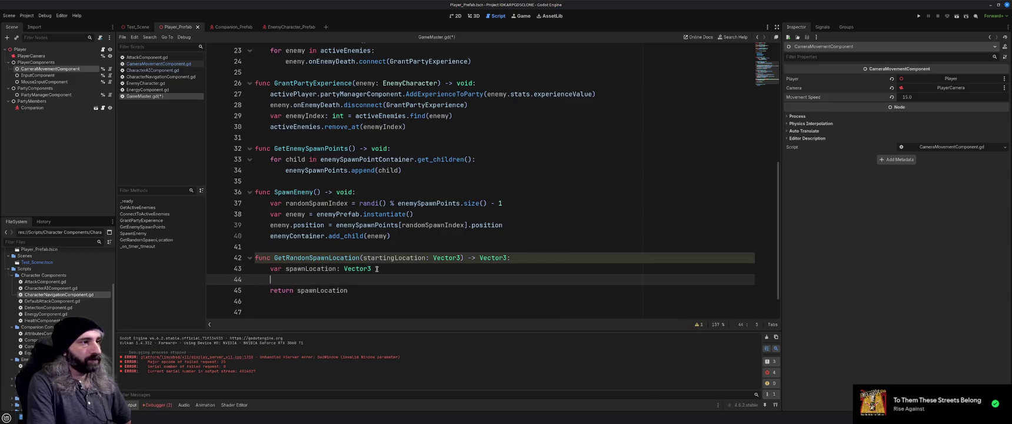
pyautogui.write('starting')
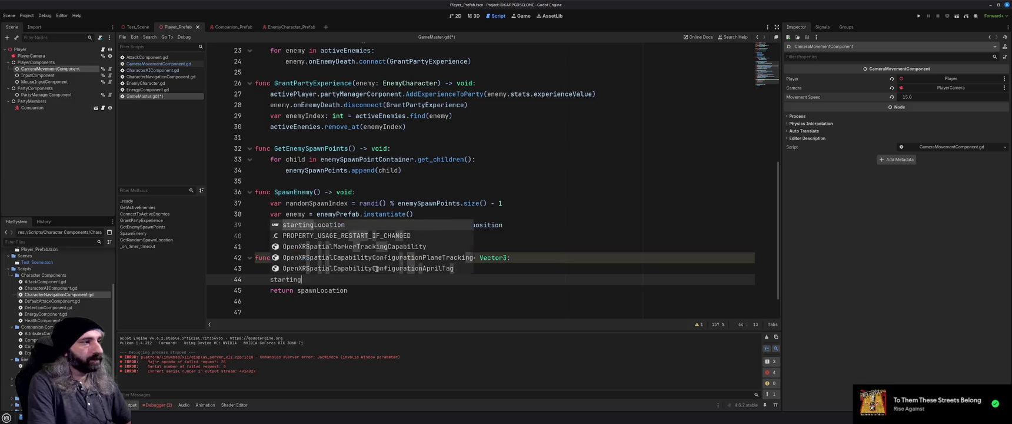
pyautogui.write('Location')
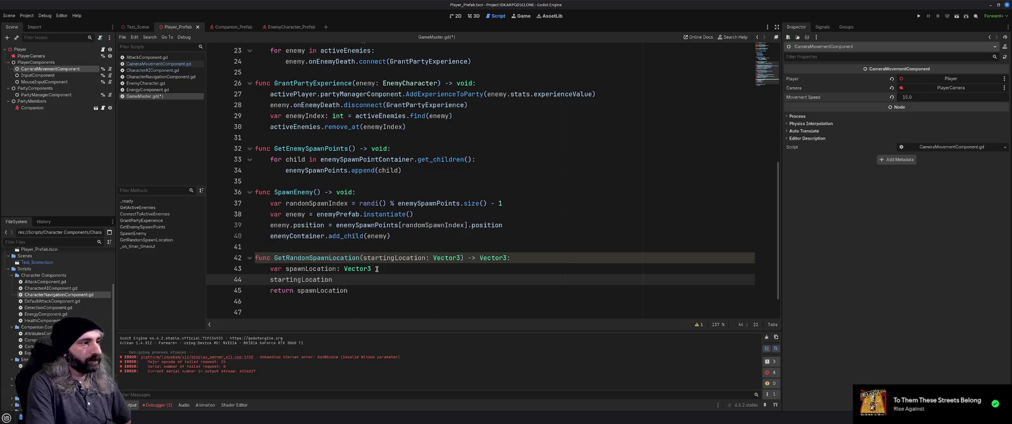
pyautogui.press('Home')
pyautogui.write('spawnLocati')
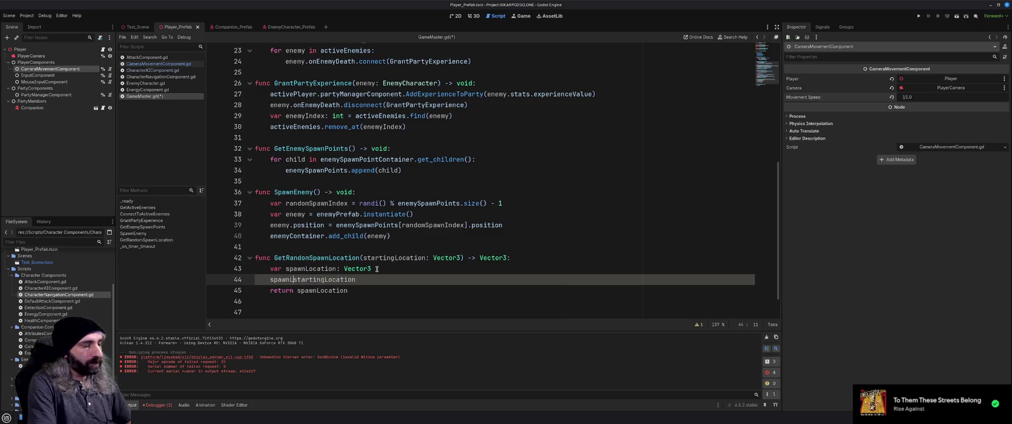
pyautogui.write('on =')
# Declare var randomX = randi() % 3 below the spawnLocation declaration.
pyautogui.click(377, 268)
pyautogui.press('Return')
pyautogui.write('var randomX =')
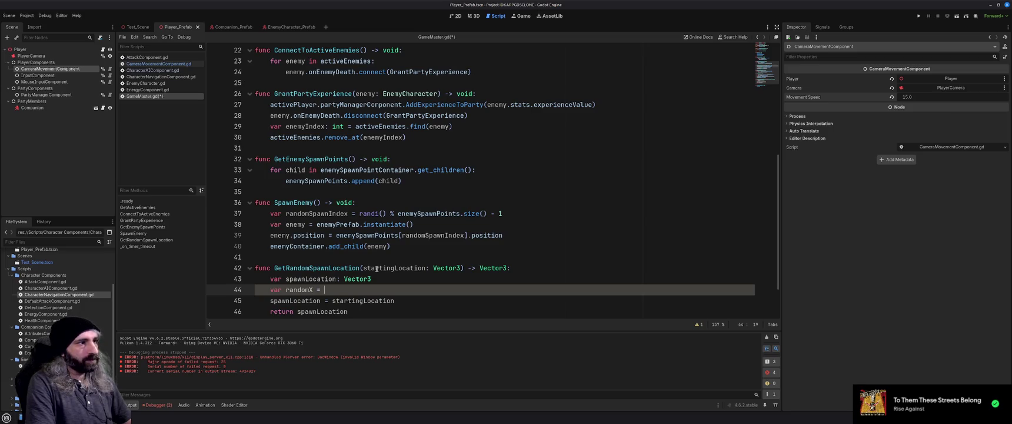
pyautogui.write('randi')
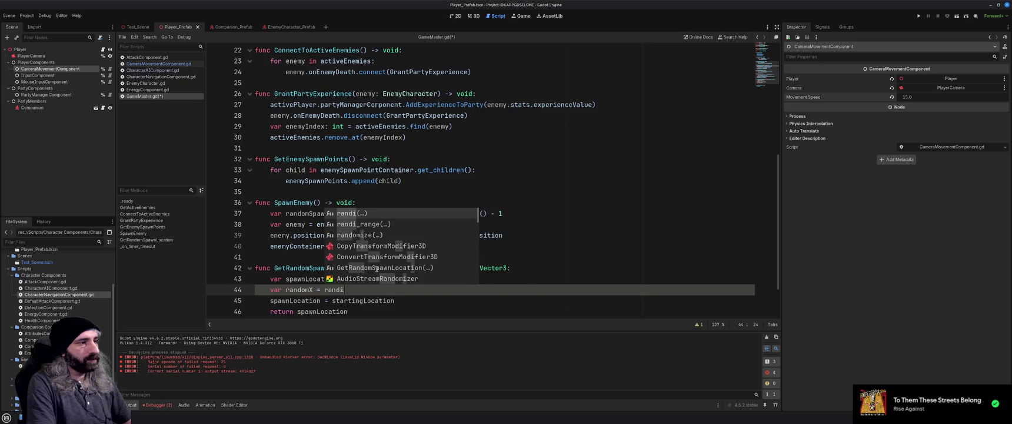
pyautogui.press('Return')
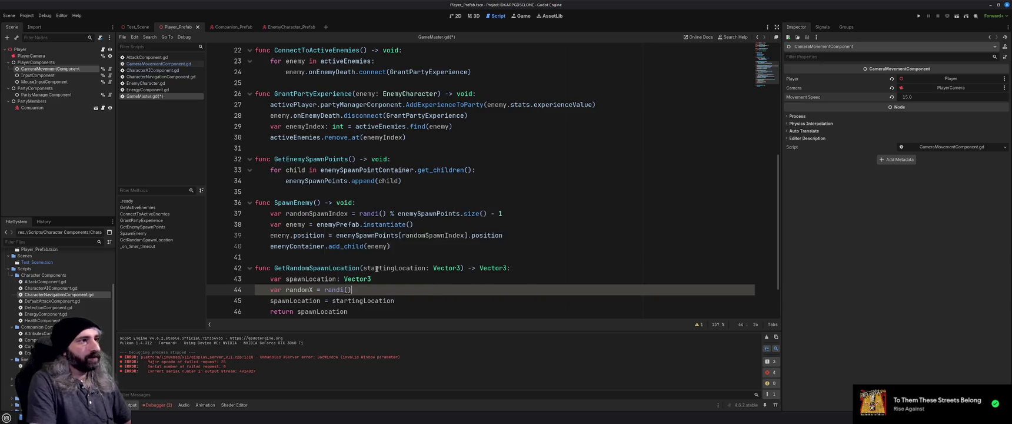
pyautogui.write(' %')
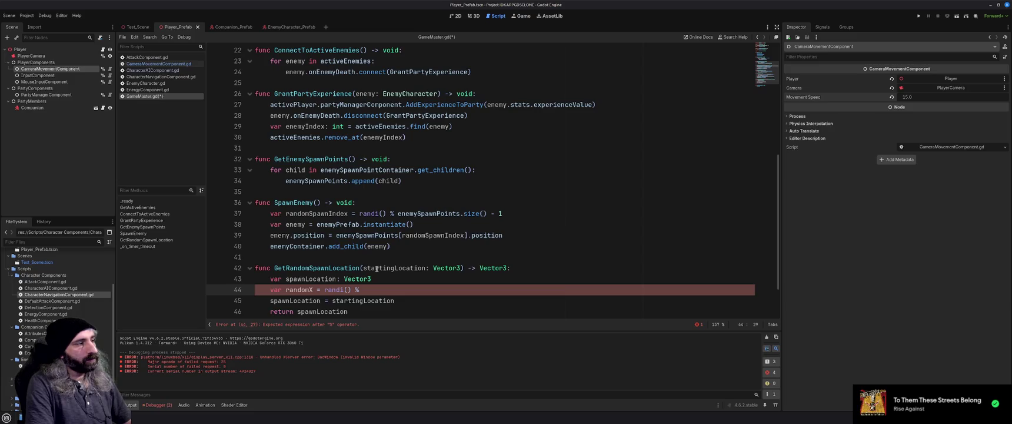
pyautogui.write('3')
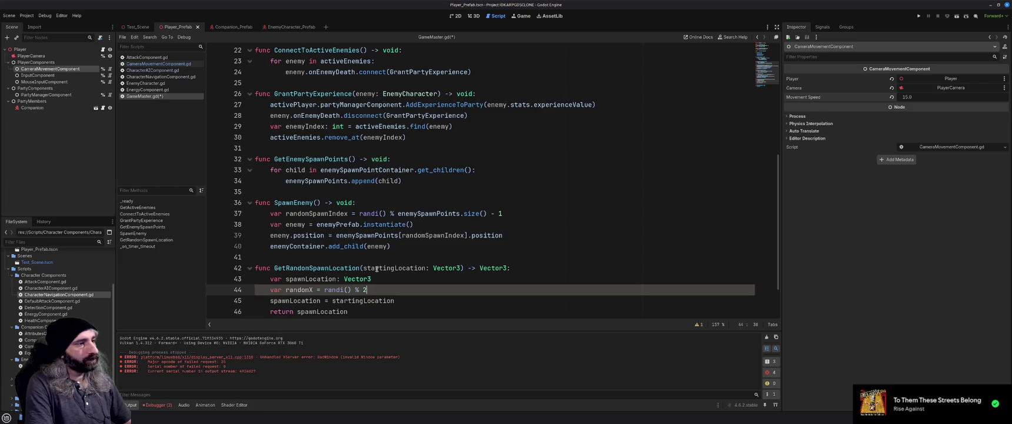
pyautogui.press('BackSpace')
pyautogui.write('3')
pyautogui.press('Return')
# Declare var randomZ = randi() % 3 on the next line.
pyautogui.write('var randomY')
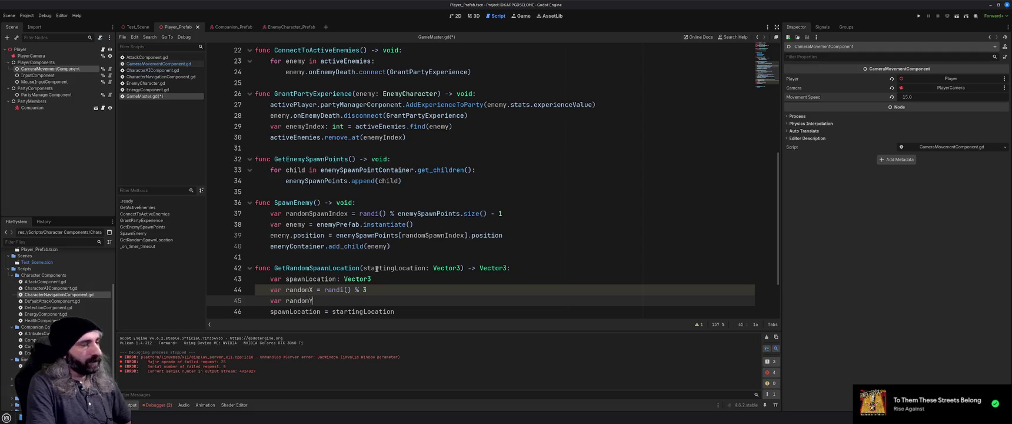
pyautogui.press('BackSpace')
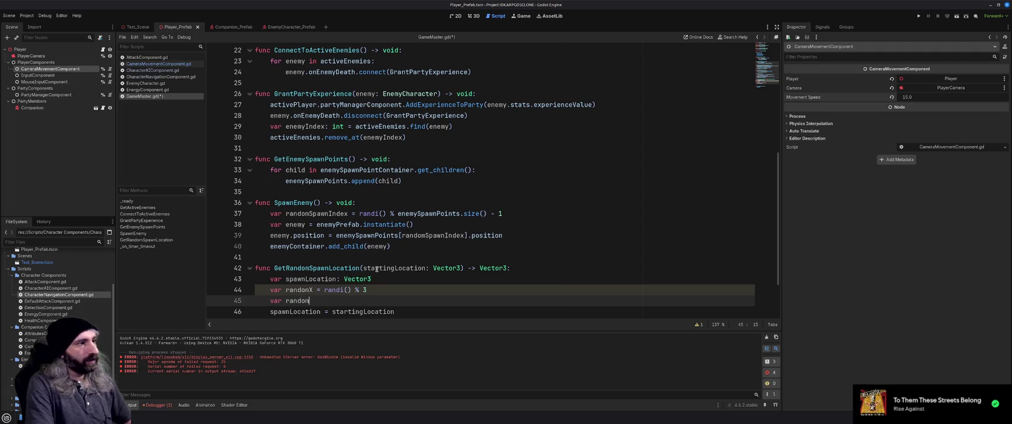
pyautogui.write('Z = randi')
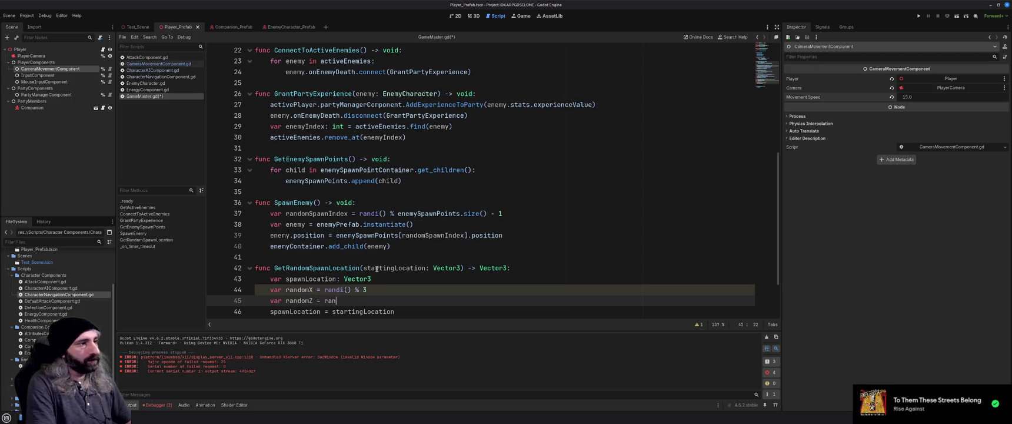
pyautogui.press('Return')
pyautogui.write('% 3')
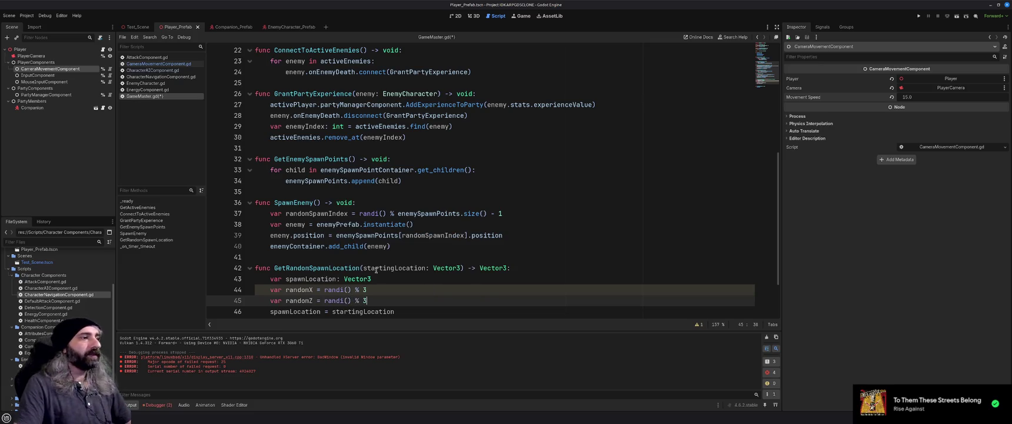
pyautogui.scroll(-2, 412, 281)
pyautogui.scroll(1, 423, 285)
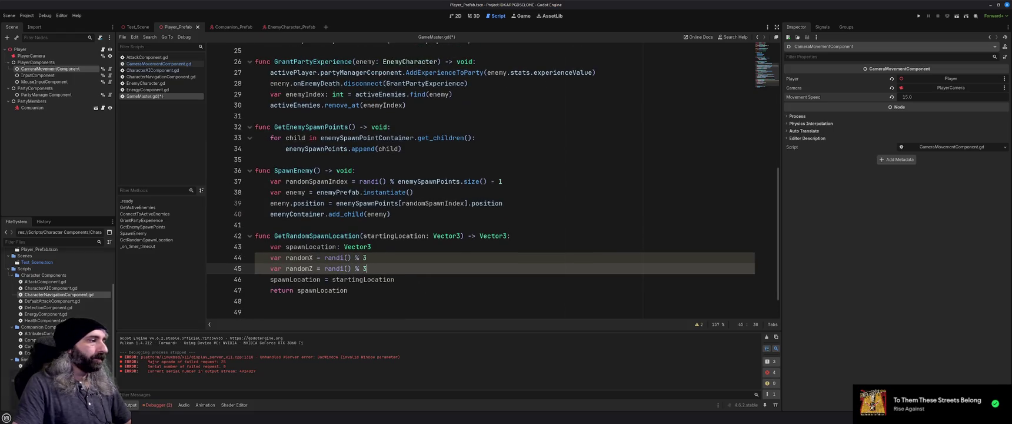
pyautogui.hotkey('alt', 'Tab')
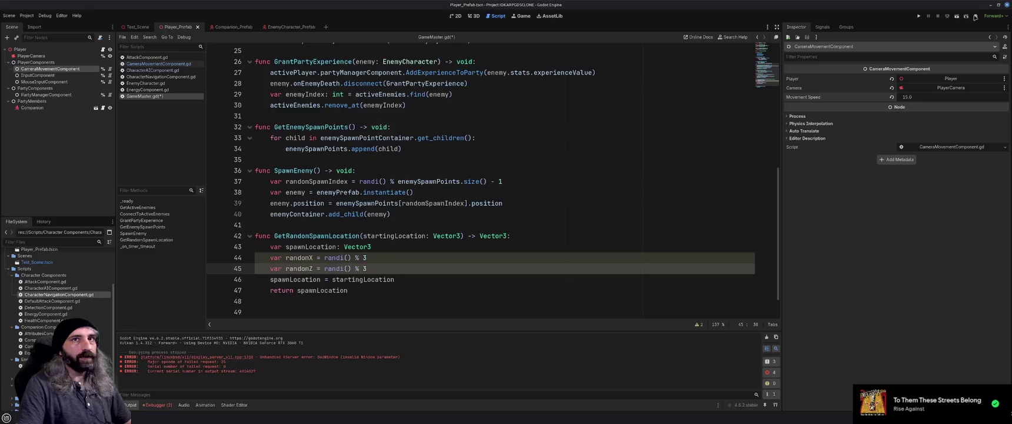
# Save GameMaster.gd and start an offset by typing '+ (' after startingLocation.
pyautogui.hotkey('alt', 'Tab')
pyautogui.hotkey('ctrl', 's')
pyautogui.click(426, 280)
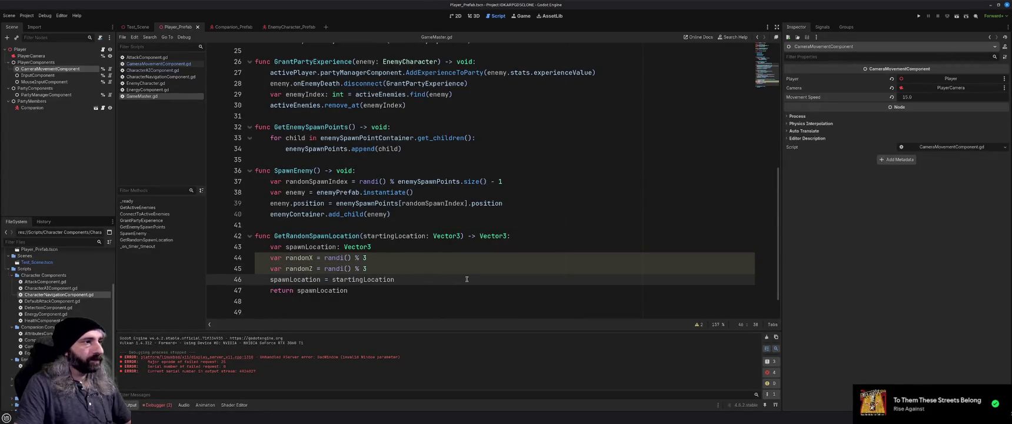
pyautogui.write('+ (')
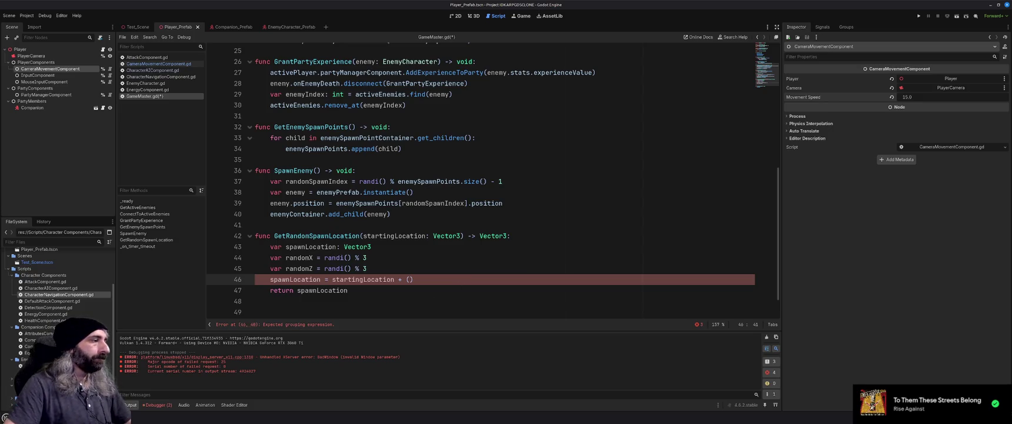
pyautogui.hotkey('alt', 'Tab')
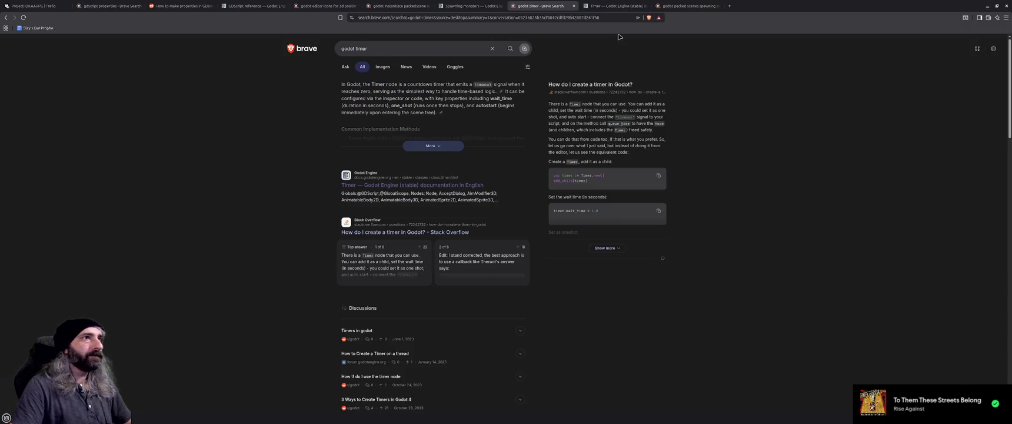
# Search the web for 'script random number' and open the Godot random number docs in a new tab.
pyautogui.click(469, 6)
pyautogui.click(696, 5)
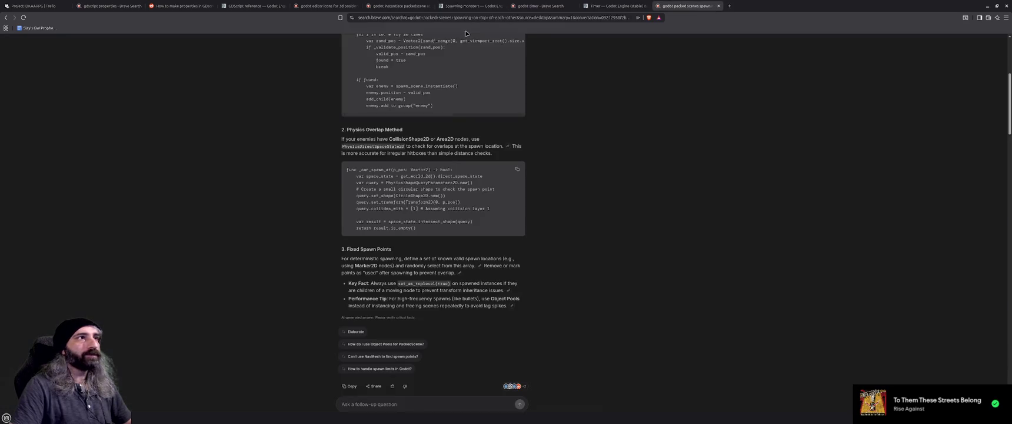
pyautogui.click(467, 17)
pyautogui.write('script random number')
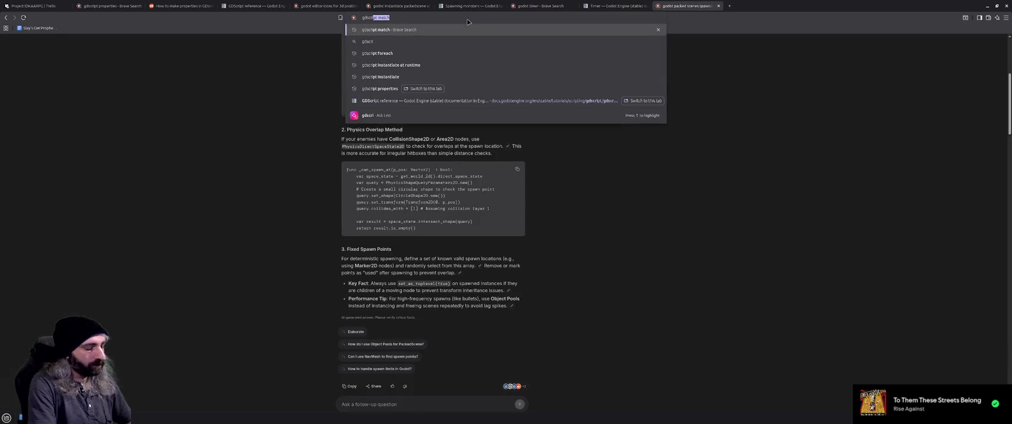
pyautogui.press('Return')
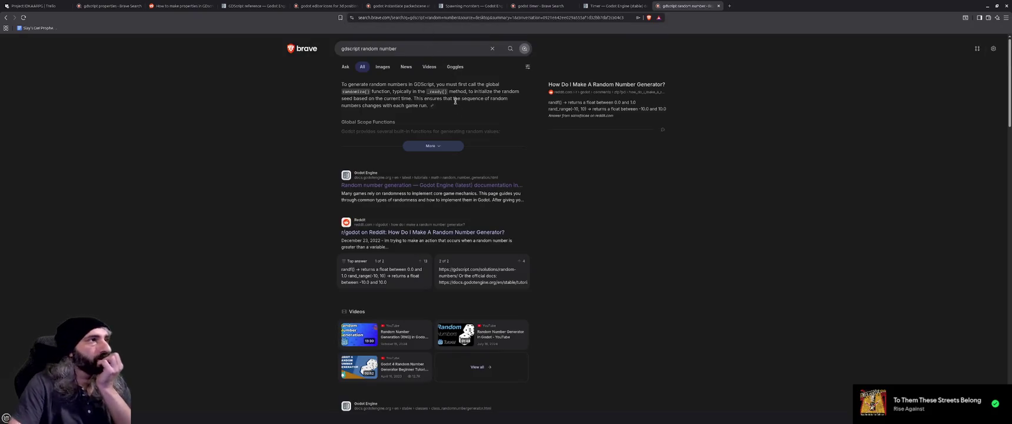
pyautogui.middleClick(412, 185)
pyautogui.hotkey('ctrl', 'Tab')
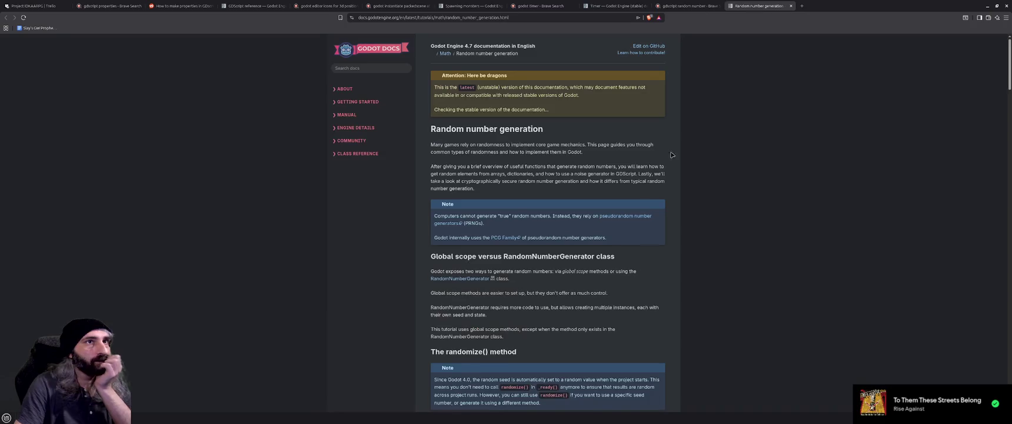
# Read the randf_range and randi_range examples, then minimize the browser.
pyautogui.scroll(-5, 532, 257)
pyautogui.scroll(-3, 532, 257)
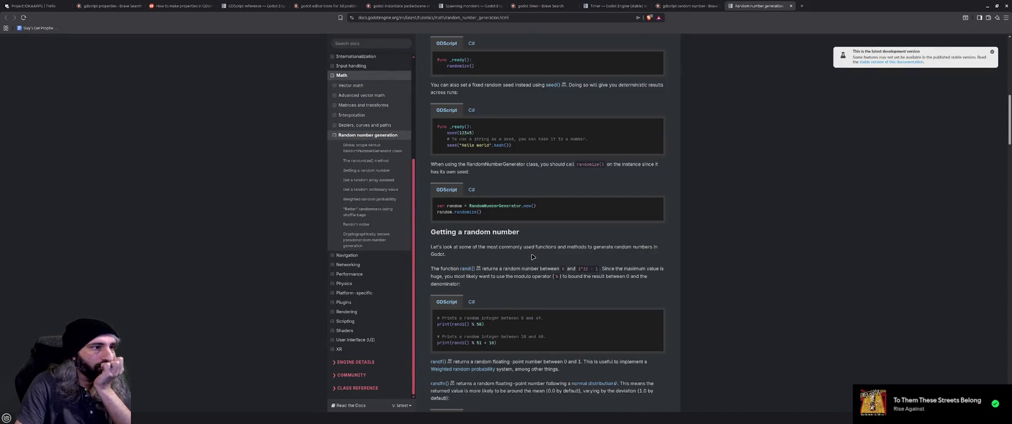
pyautogui.scroll(-2, 532, 257)
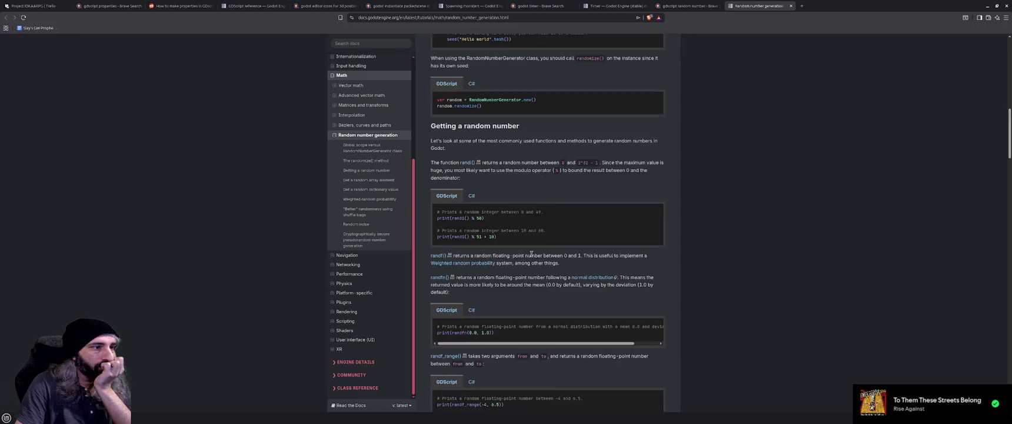
pyautogui.scroll(-1, 532, 257)
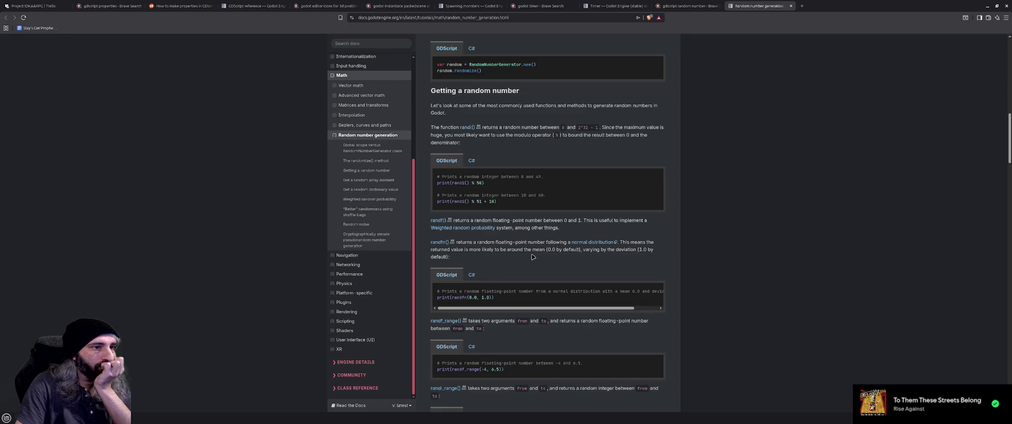
pyautogui.hscroll(1, 583, 309)
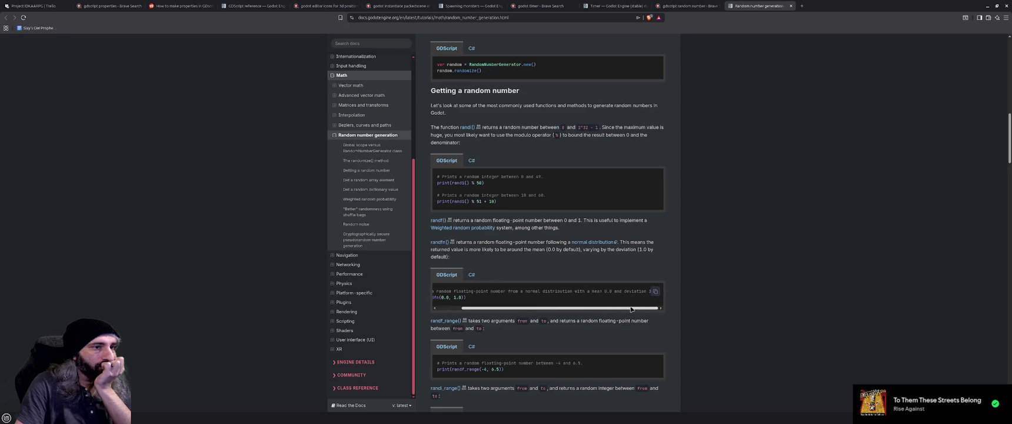
pyautogui.hscroll(-1, 581, 309)
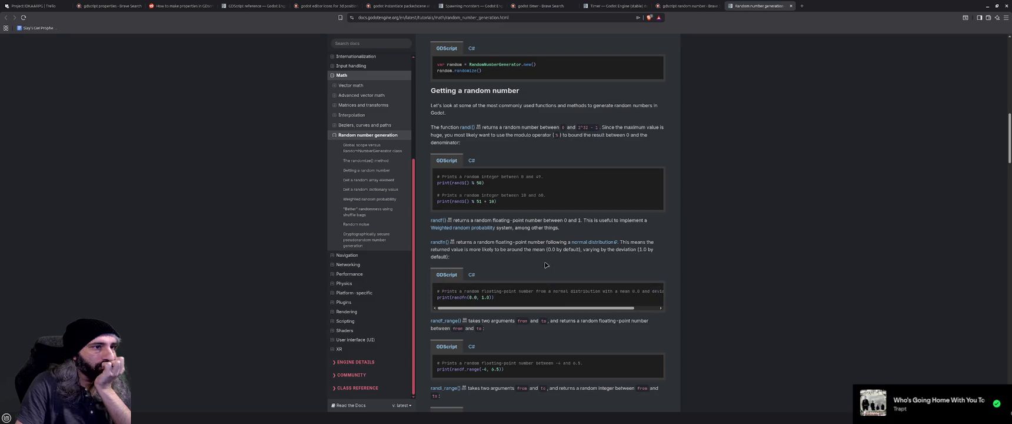
pyautogui.scroll(-2, 546, 265)
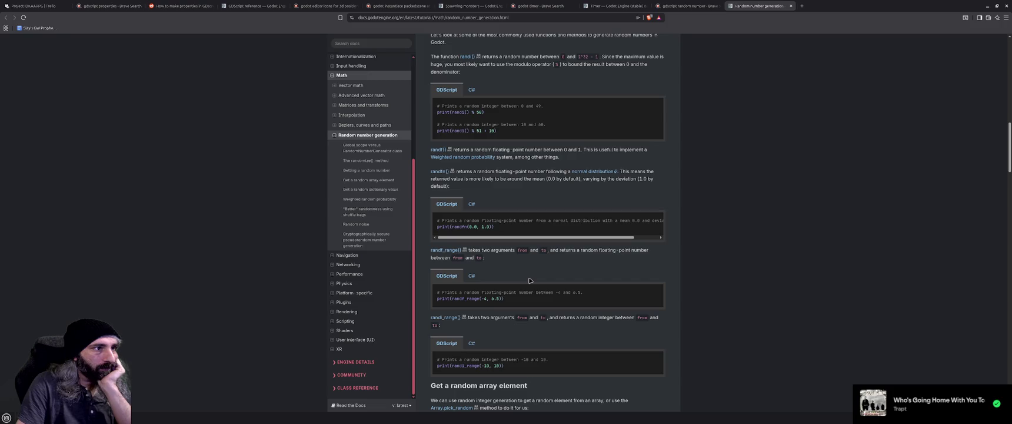
pyautogui.scroll(-2, 529, 280)
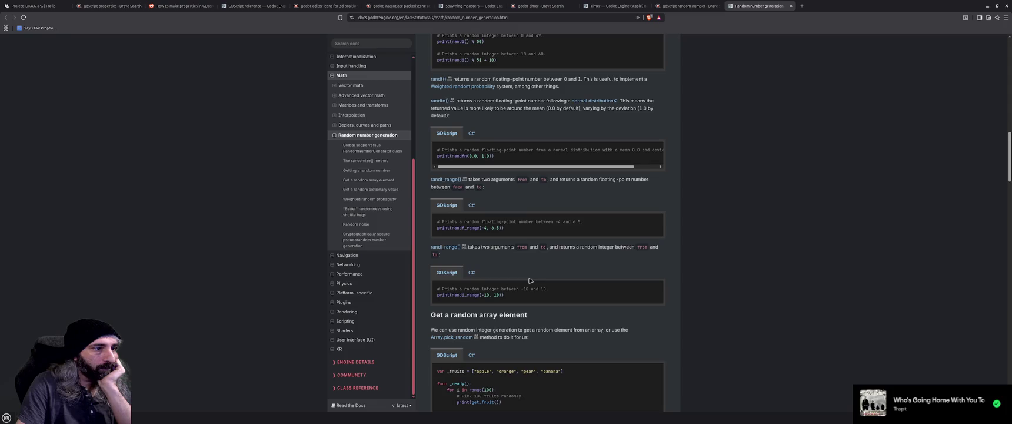
pyautogui.click(987, 6)
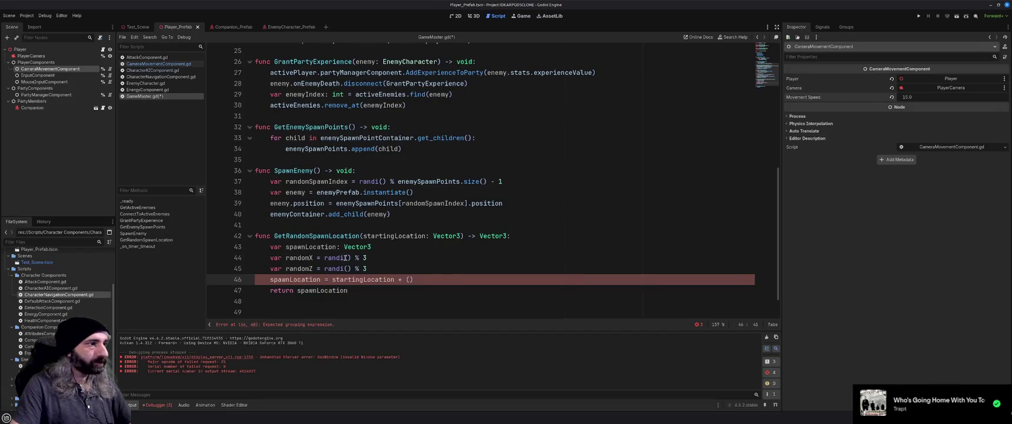
# Replace randi() % 3 with randf_range(-3,3) for both randomX and randomZ, and save GameMaster.gd.
pyautogui.click(345, 257)
pyautogui.press('BackSpace')
pyautogui.write('f_range')
pyautogui.press('Return')
pyautogui.press('Delete')
pyautogui.press('Delete')
pyautogui.press('Delete')
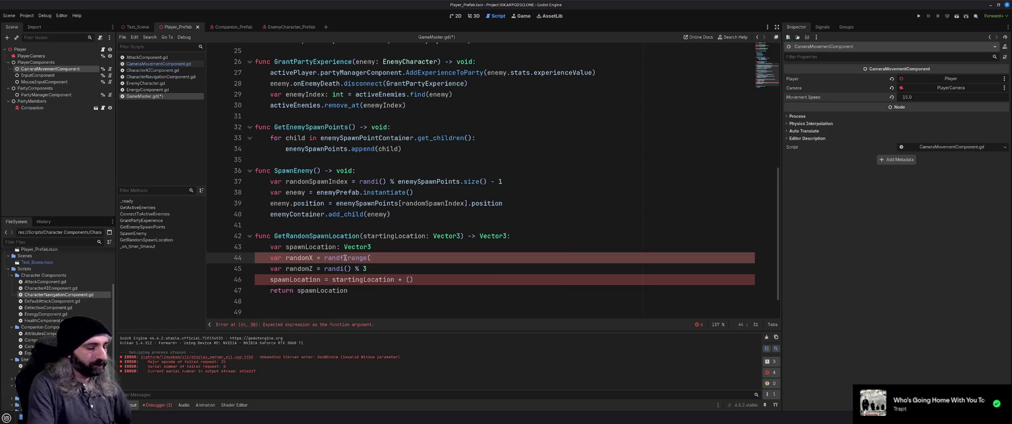
pyautogui.write('-3,')
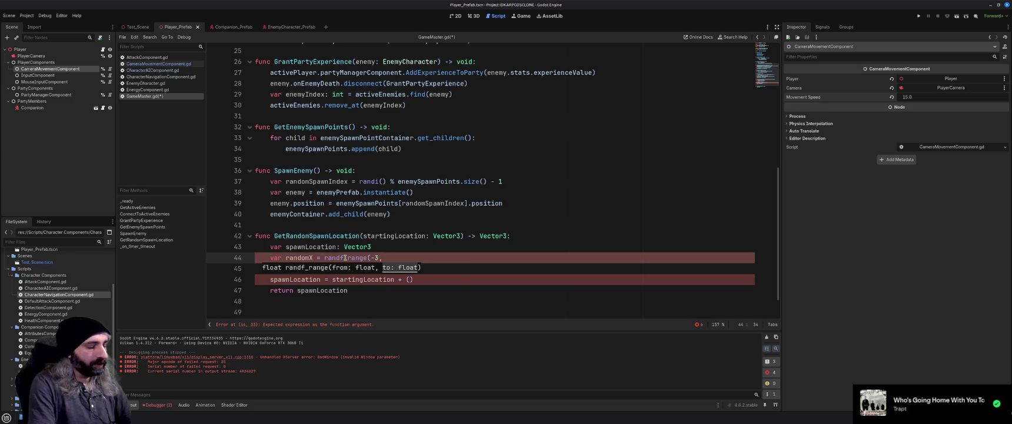
pyautogui.write('3)')
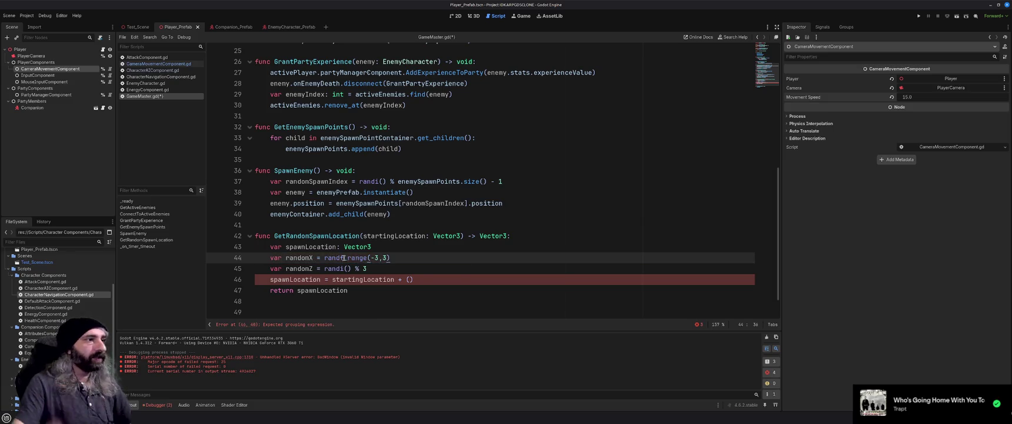
pyautogui.keyDown('shift'); pyautogui.click(323, 258); pyautogui.keyUp('shift')
pyautogui.hotkey('ctrl', 'c')
pyautogui.moveTo(324, 269); pyautogui.dragTo(368, 268)
pyautogui.hotkey('ctrl', 'v')
pyautogui.hotkey('ctrl', 's')
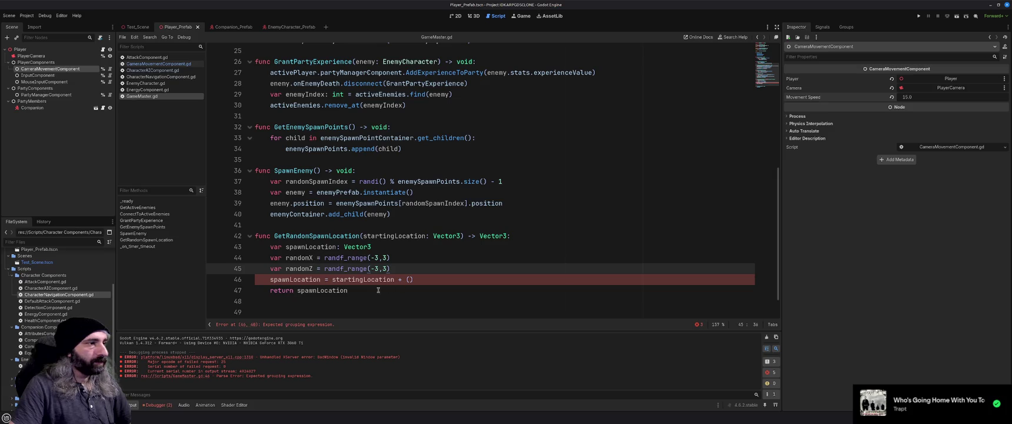
# Set spawnLocation to startingLocation + Vector3(randomX, 0, randomZ).
pyautogui.click(410, 280)
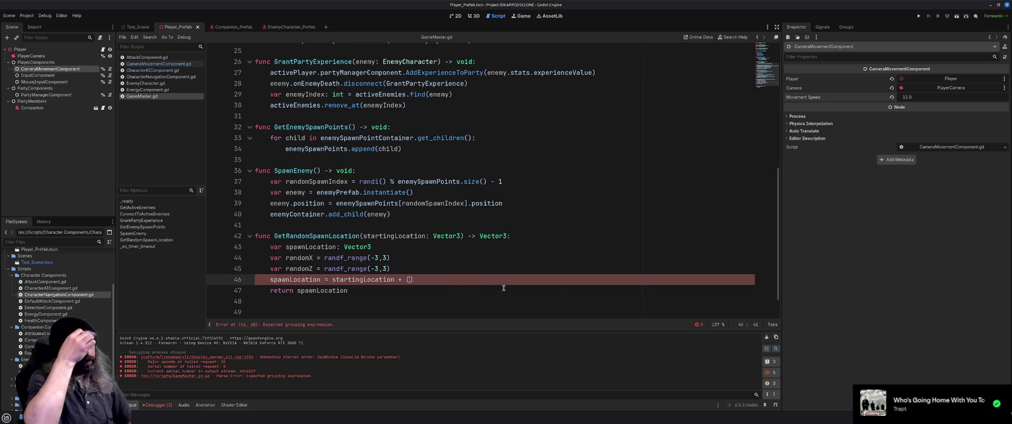
pyautogui.write('new Vector3')
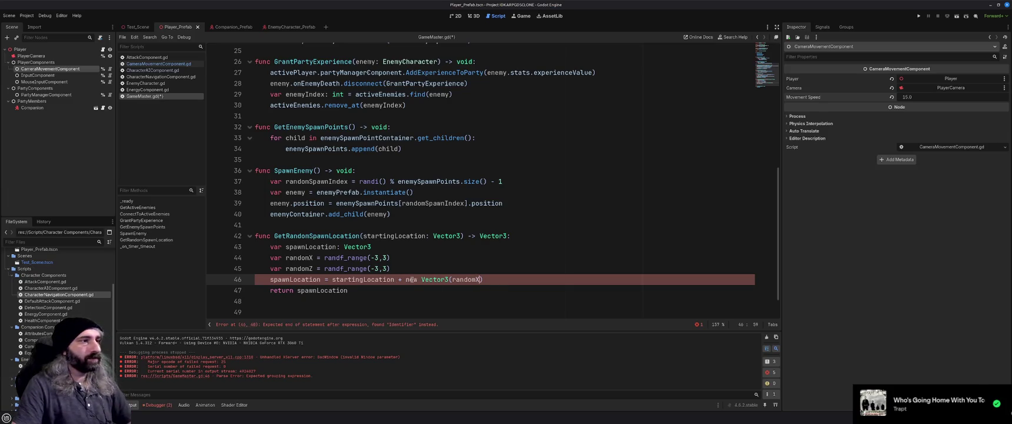
pyautogui.doubleClick(413, 280)
pyautogui.press('BackSpace')
pyautogui.press('BackSpace')
pyautogui.write(',')
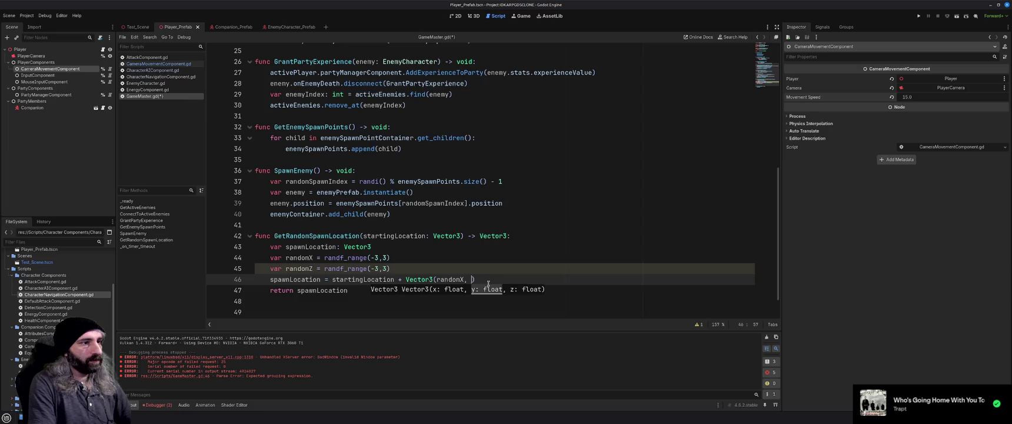
pyautogui.write('0, randomZ')
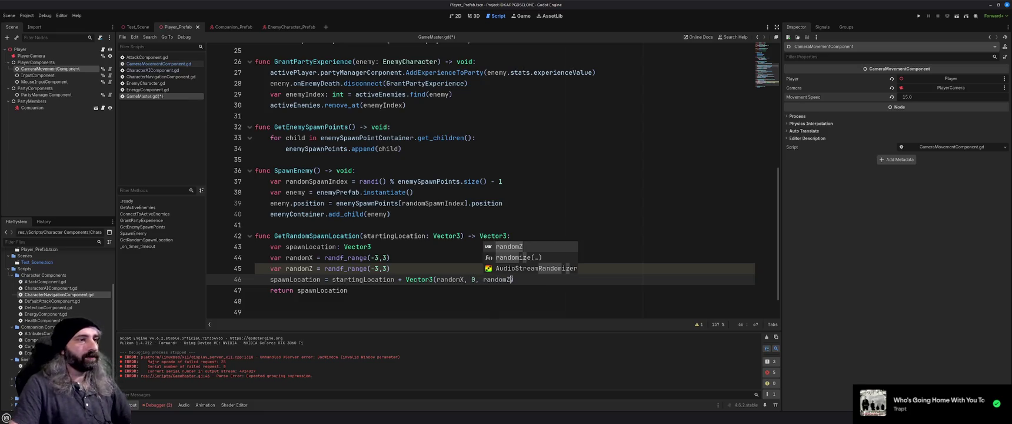
pyautogui.write(')')
pyautogui.scroll(1, 533, 278)
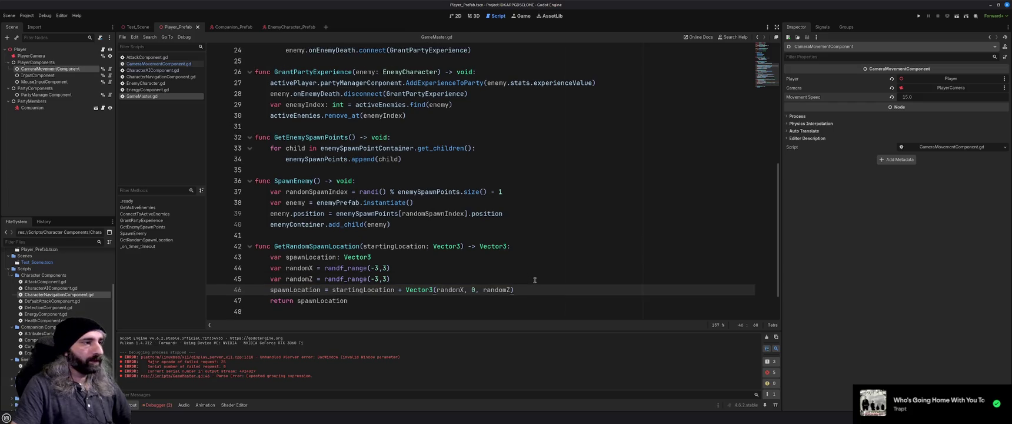
pyautogui.scroll(-2, 534, 280)
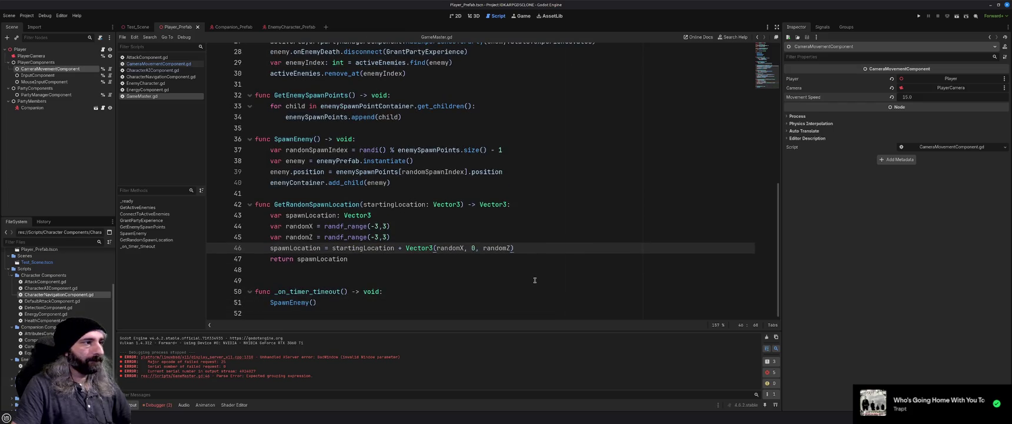
pyautogui.scroll(2, 503, 268)
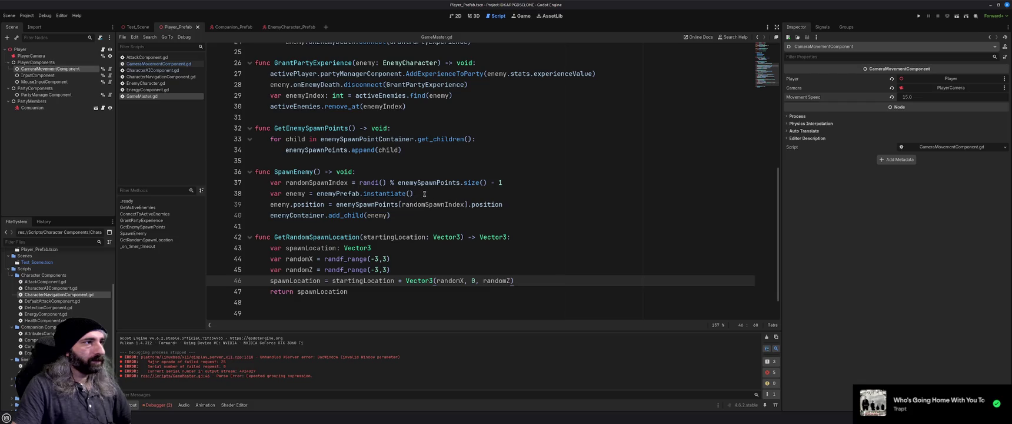
pyautogui.click(444, 196)
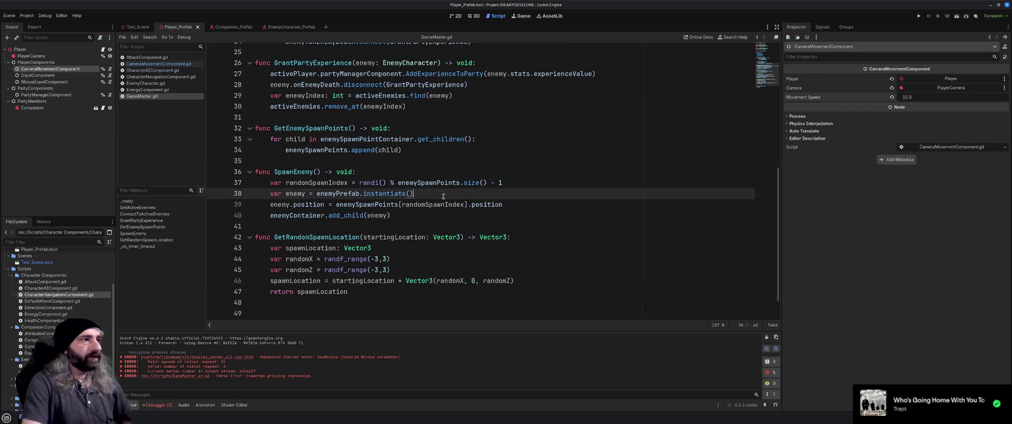
# Compute randomSpawnLocation via GetRandomSpawnLocation(enemySpawnPoints[randomSpawnIndex].position) and assign it to the enemy's position.
pyautogui.press('Return')
pyautogui.write('var randomS')
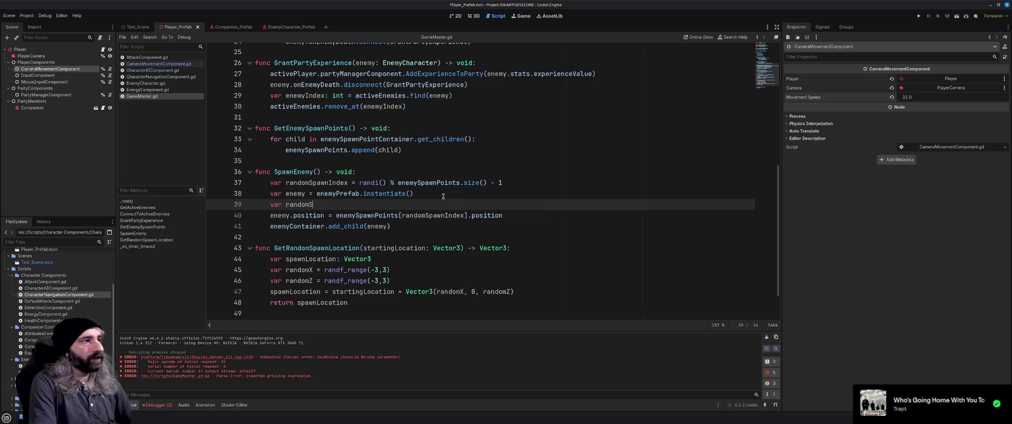
pyautogui.write('pawnLocation = ')
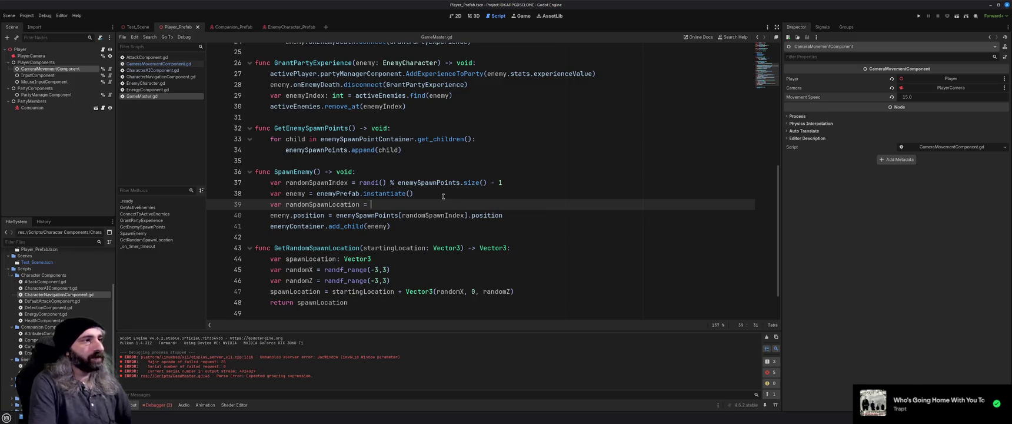
pyautogui.write('GetRandom')
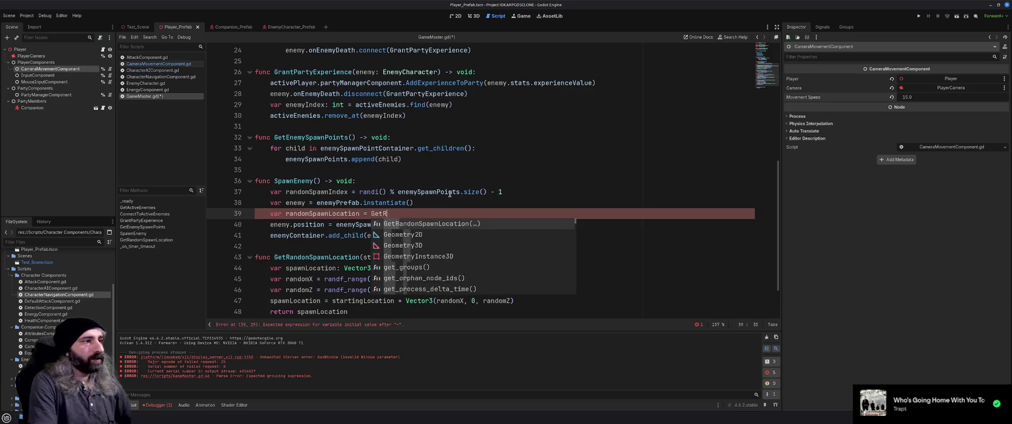
pyautogui.press('Return')
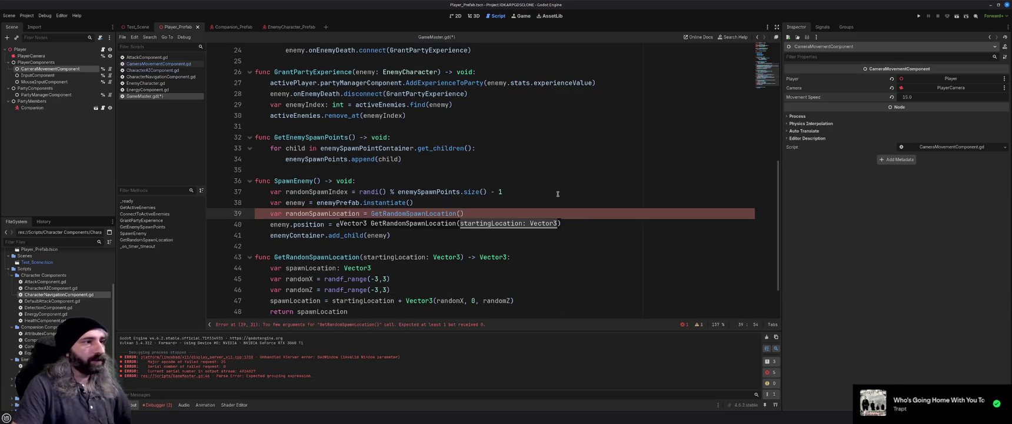
pyautogui.press('Down')
pyautogui.press('End')
pyautogui.keyDown('shift'); pyautogui.click(336, 224); pyautogui.keyUp('shift')
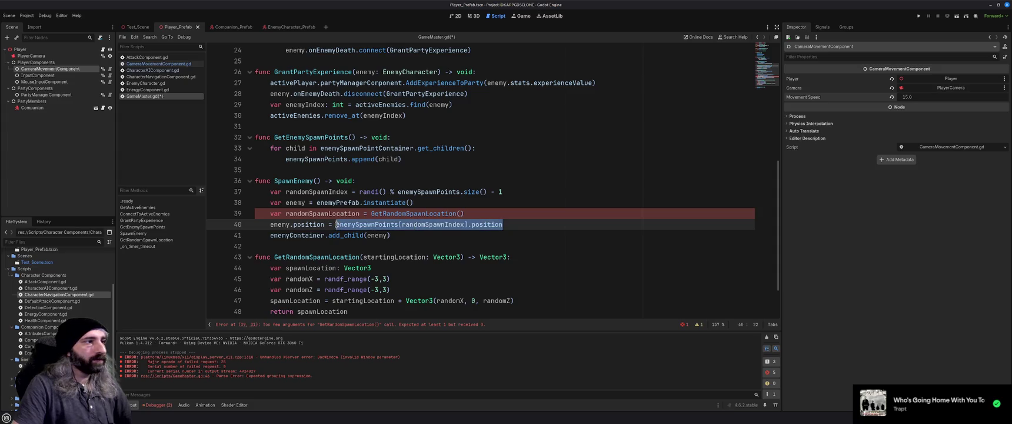
pyautogui.click(461, 213)
pyautogui.hotkey('ctrl', 'v')
pyautogui.moveTo(503, 224); pyautogui.dragTo(332, 224)
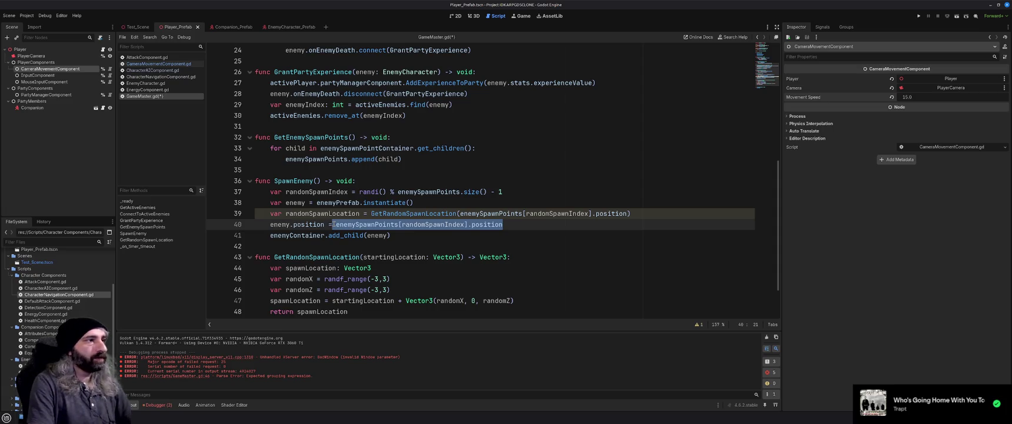
pyautogui.press('BackSpace')
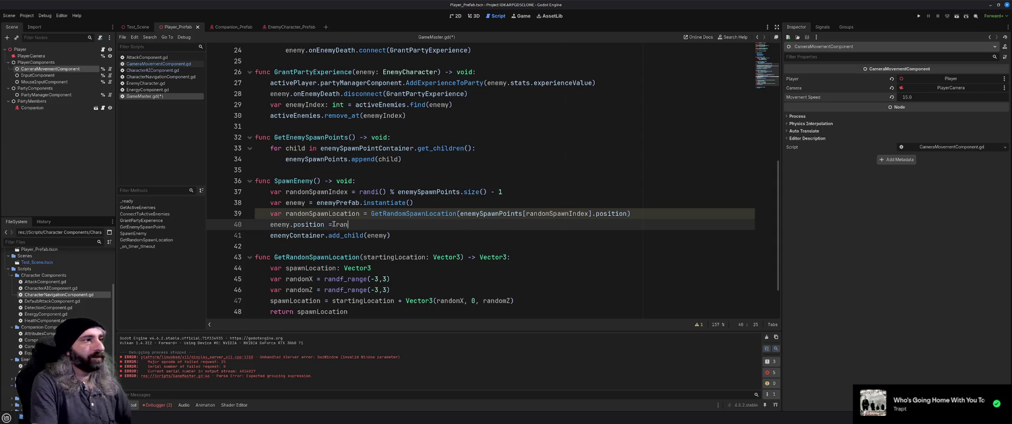
pyautogui.write('domSpawnLocation')
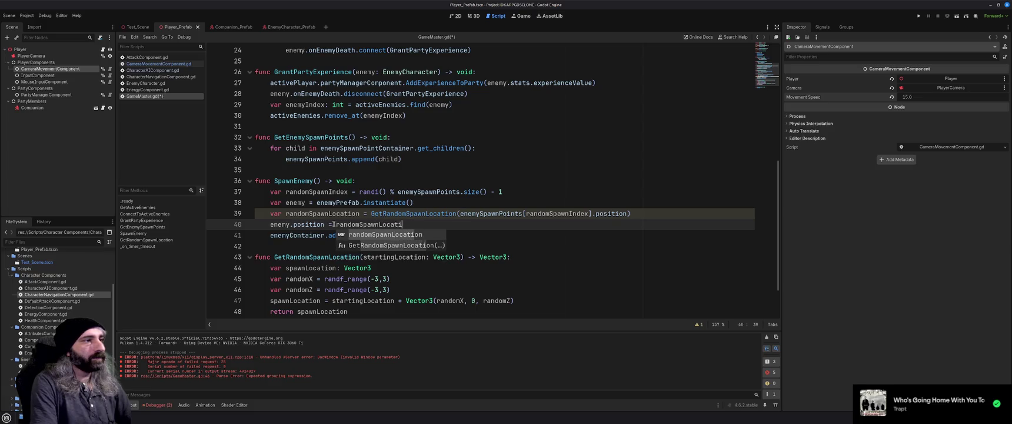
pyautogui.click(502, 237)
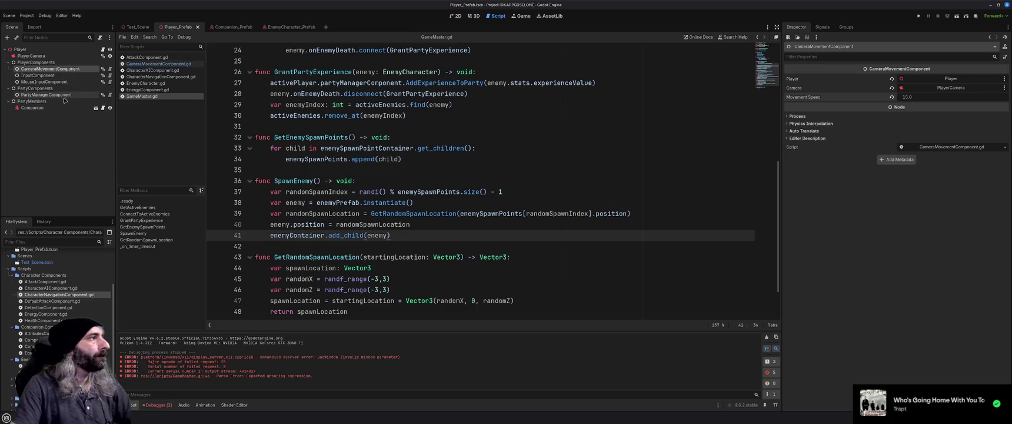
# Turn off One Shot on the Test_Scene Timer and run the game.
pyautogui.click(136, 27)
pyautogui.click(901, 97)
pyautogui.press('F5')
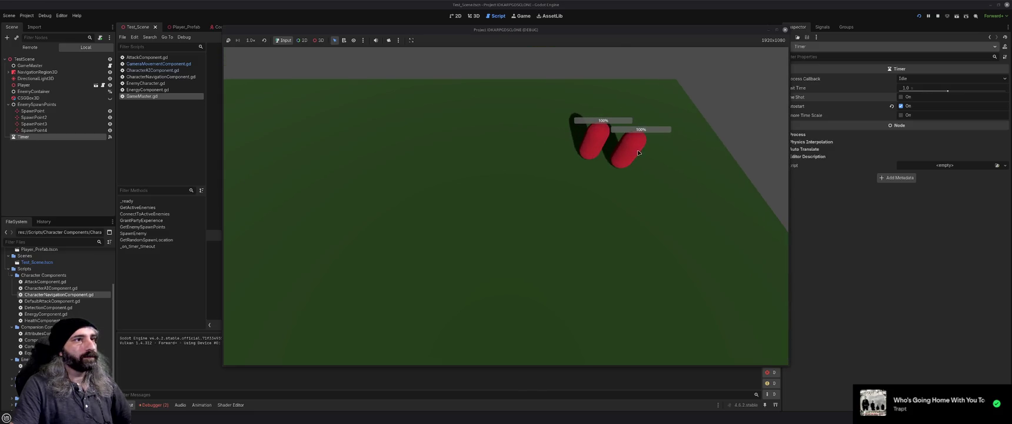
# Move the blue player around the field while red enemies keep spawning in clusters.
pyautogui.click(624, 147)
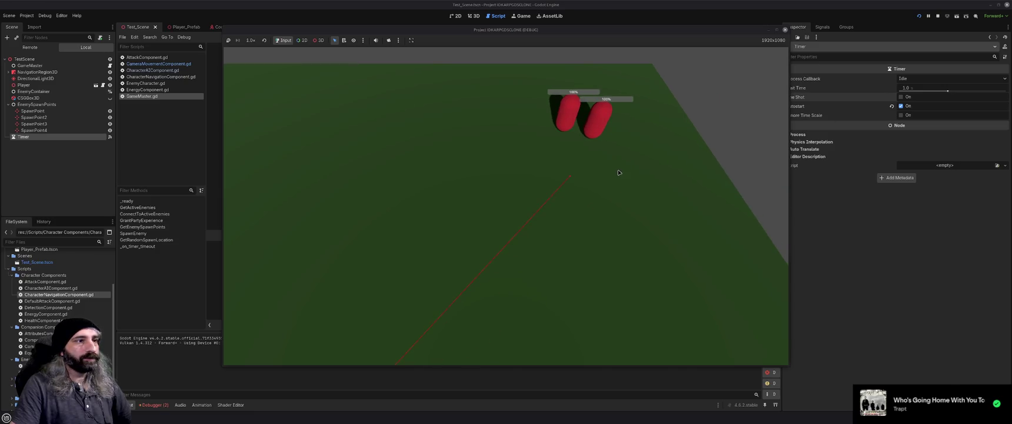
pyautogui.click(564, 166)
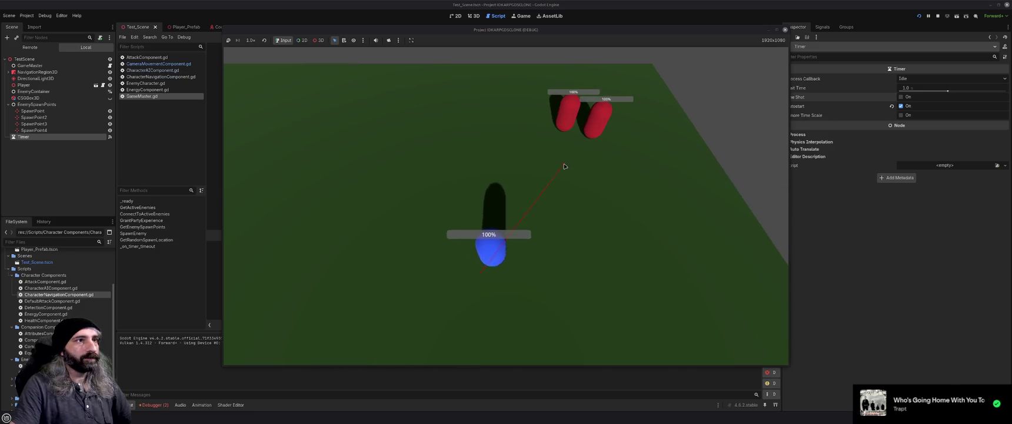
pyautogui.click(399, 184)
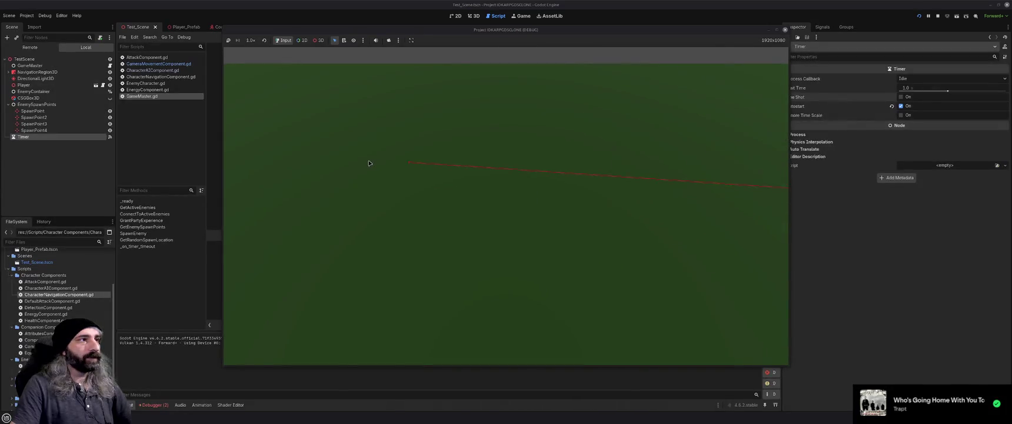
pyautogui.click(421, 130)
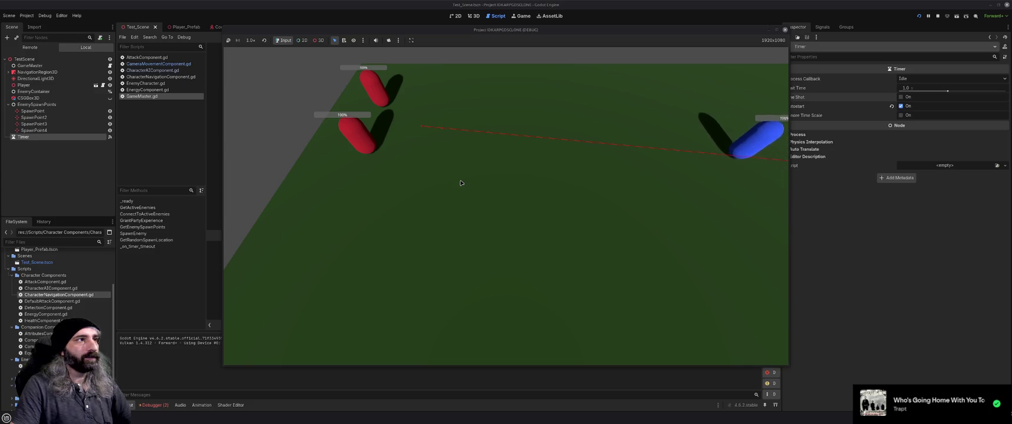
pyautogui.click(498, 219)
pyautogui.click(518, 248)
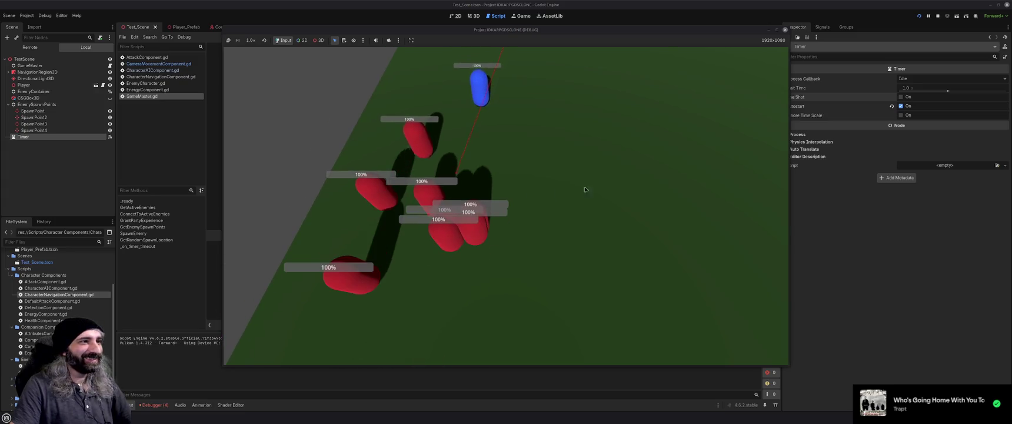
pyautogui.click(541, 192)
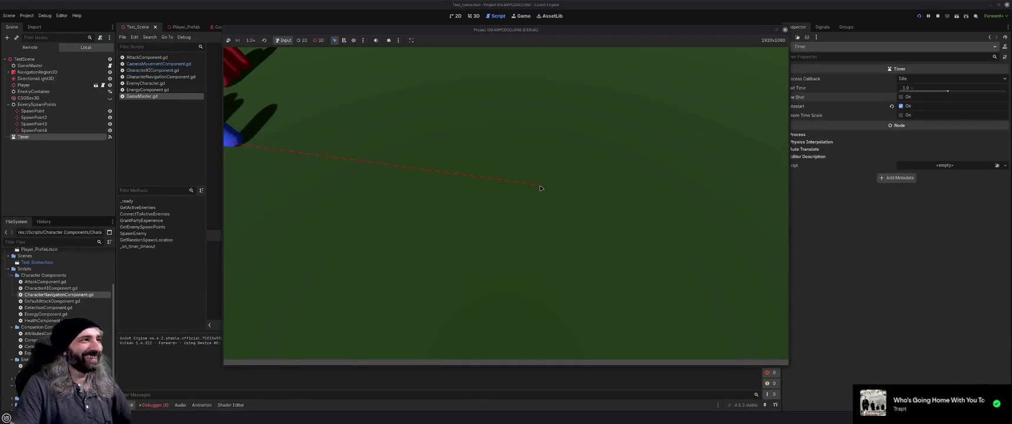
pyautogui.click(635, 186)
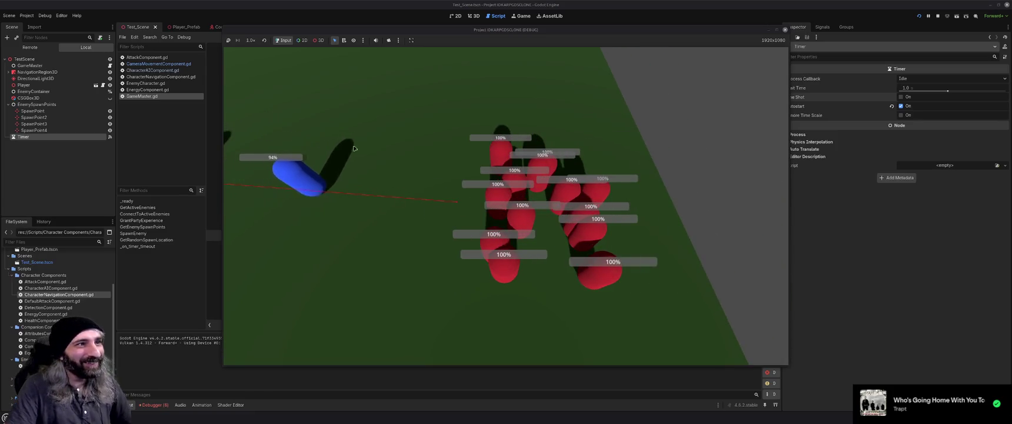
pyautogui.click(321, 60)
pyautogui.click(542, 210)
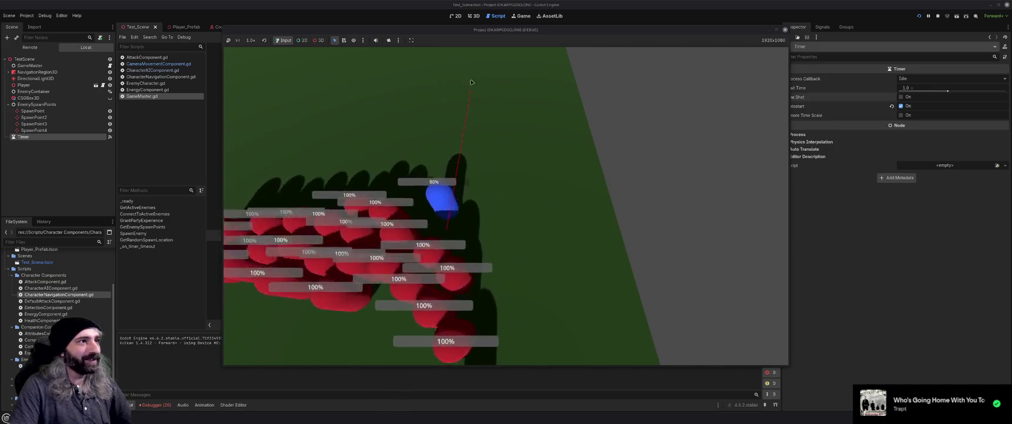
pyautogui.click(446, 135)
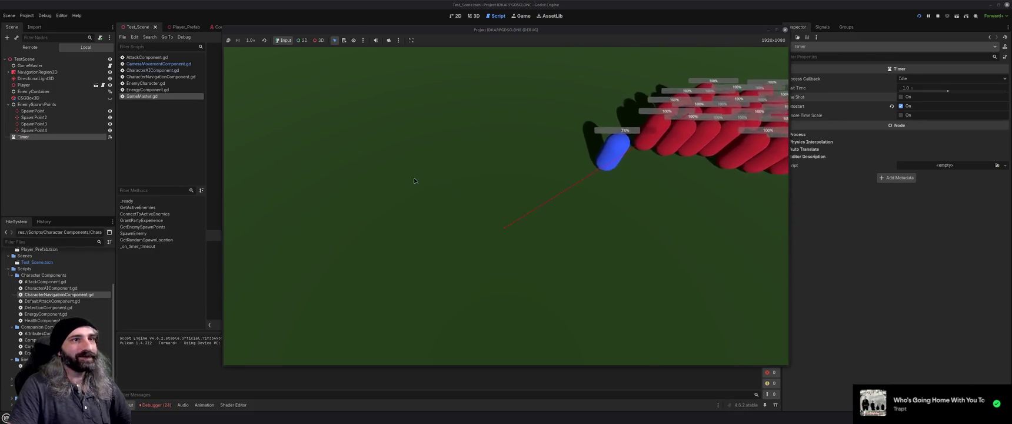
pyautogui.click(360, 176)
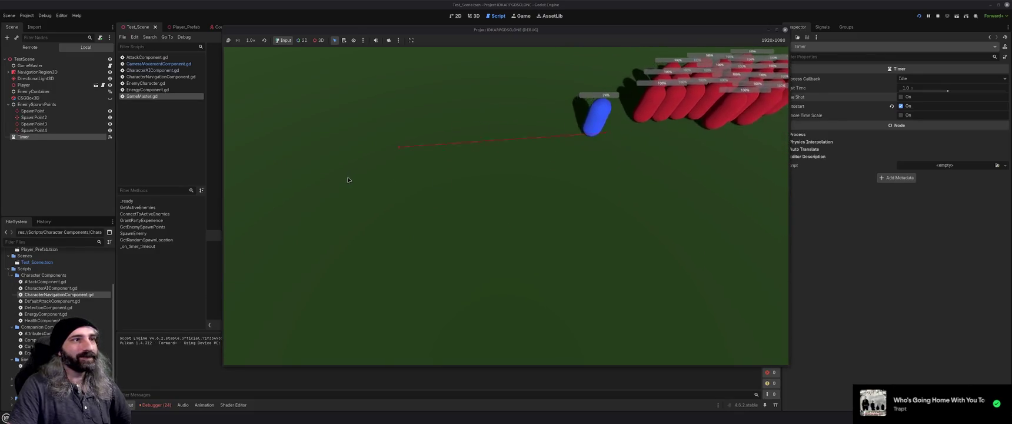
pyautogui.click(396, 188)
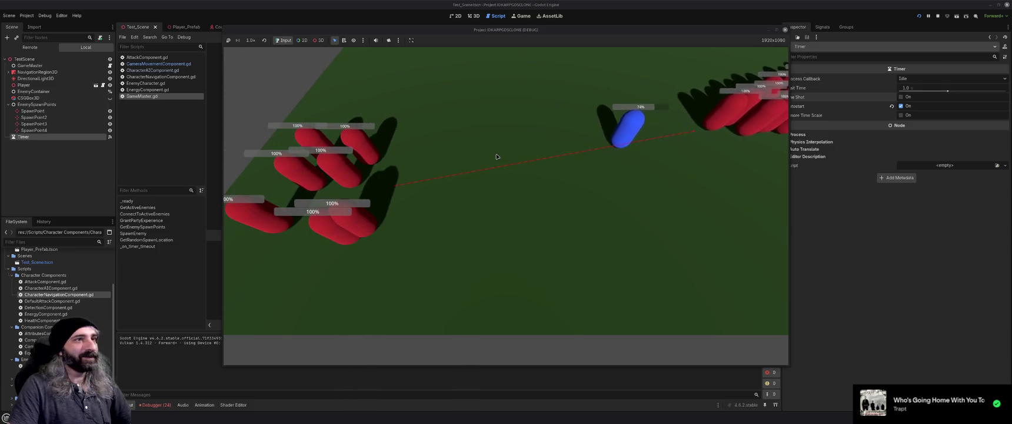
pyautogui.click(550, 71)
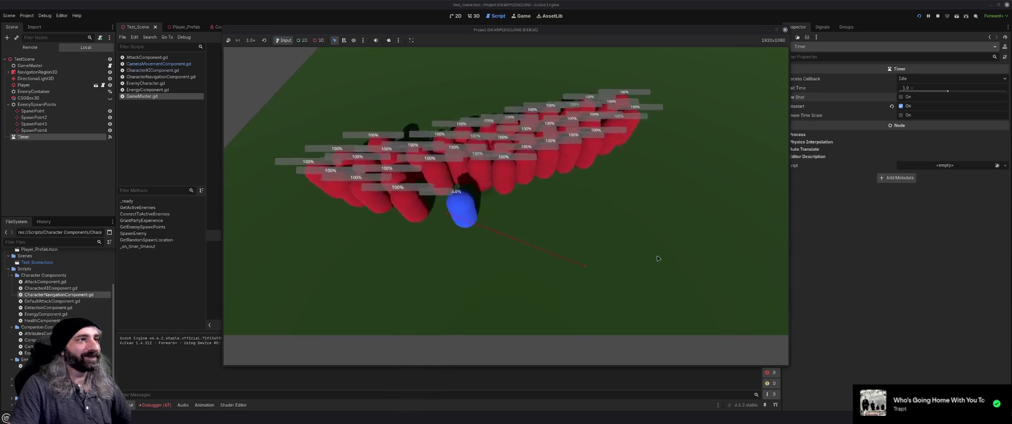
pyautogui.click(648, 221)
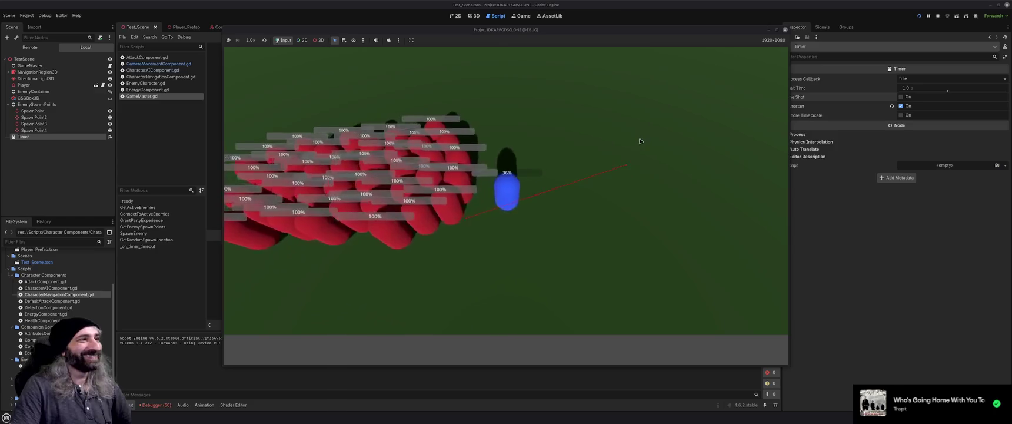
pyautogui.click(686, 203)
pyautogui.click(477, 95)
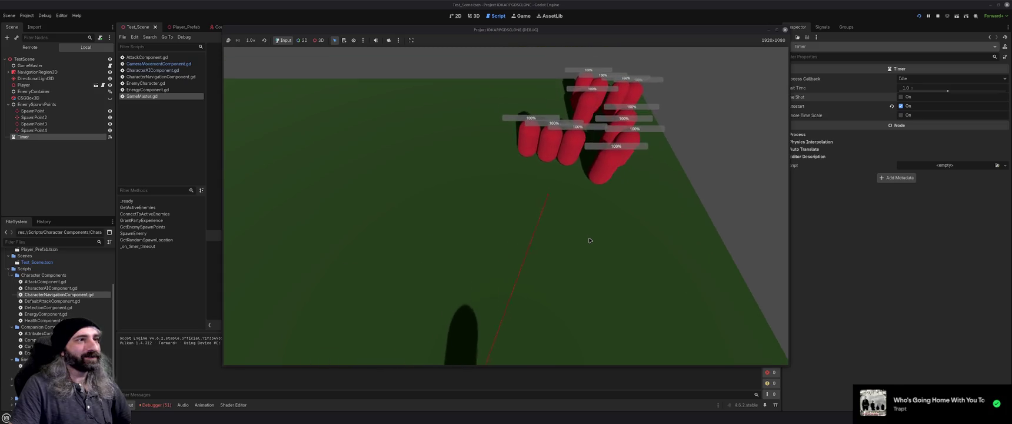
pyautogui.click(503, 99)
pyautogui.click(305, 140)
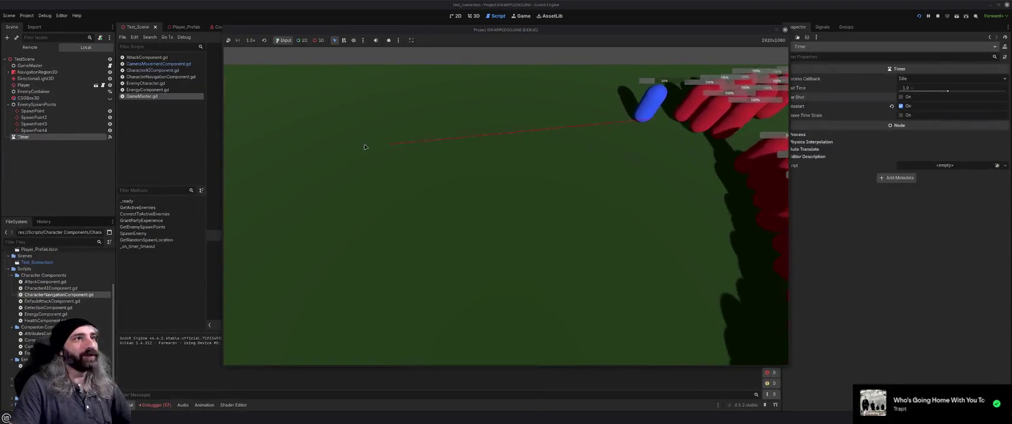
pyautogui.click(399, 139)
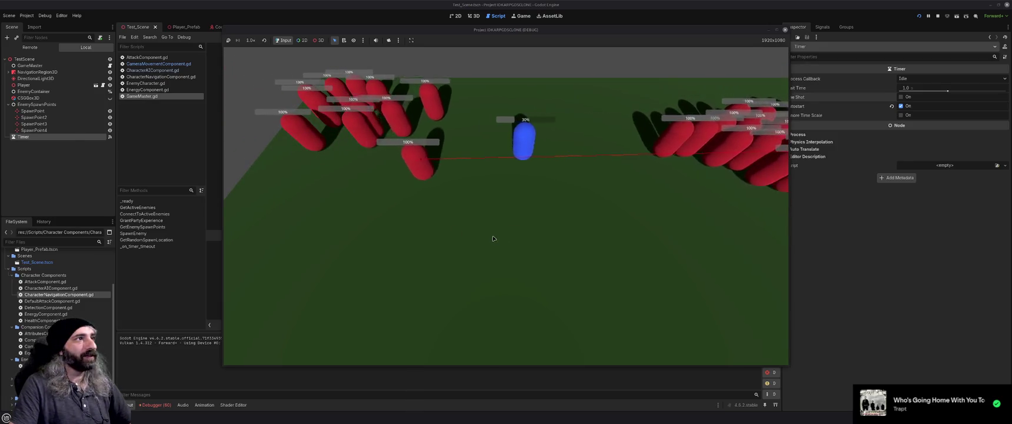
# Pan the game camera with W, S, D and A to watch the enemy crowd, then stop the game.
pyautogui.press('w')
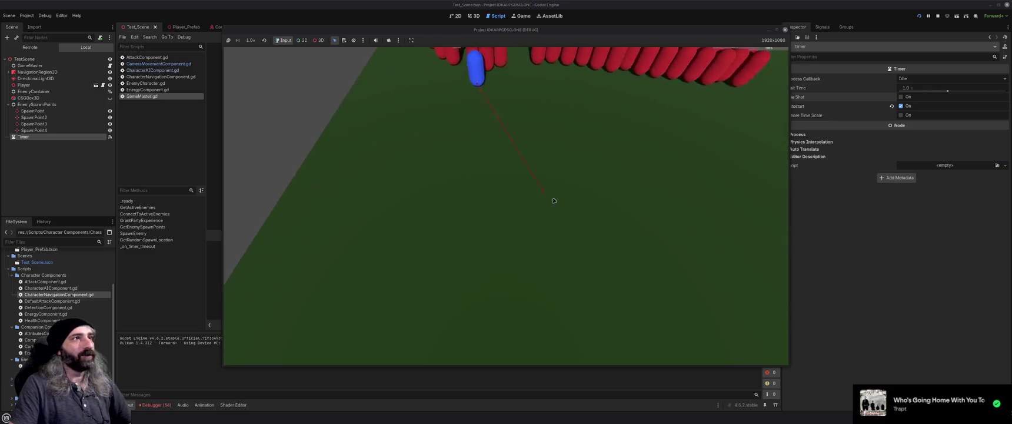
pyautogui.press('s')
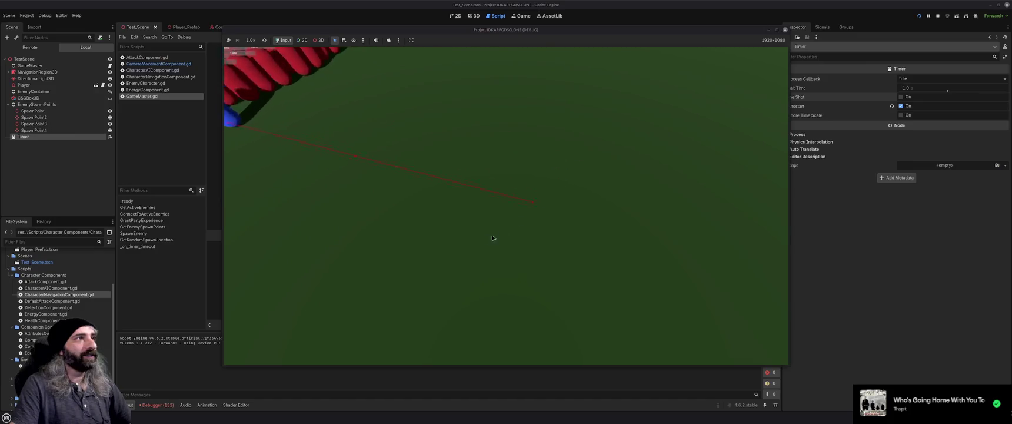
pyautogui.press('w')
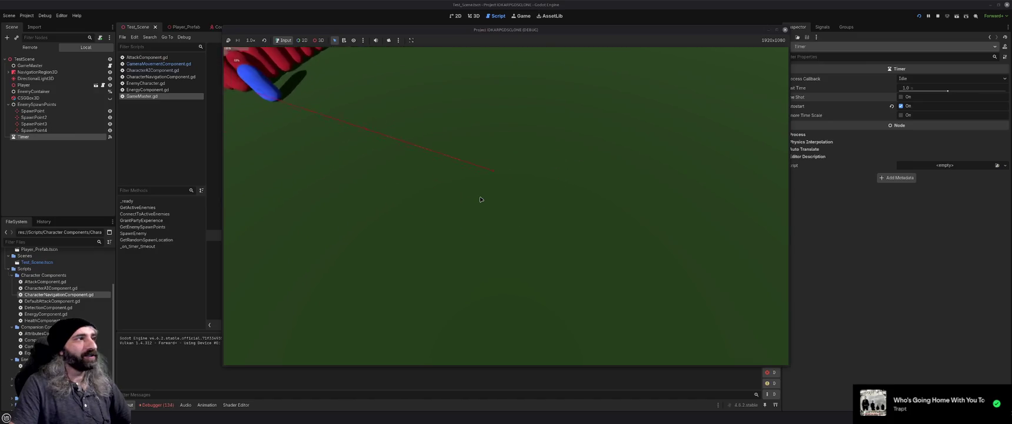
pyautogui.press('d')
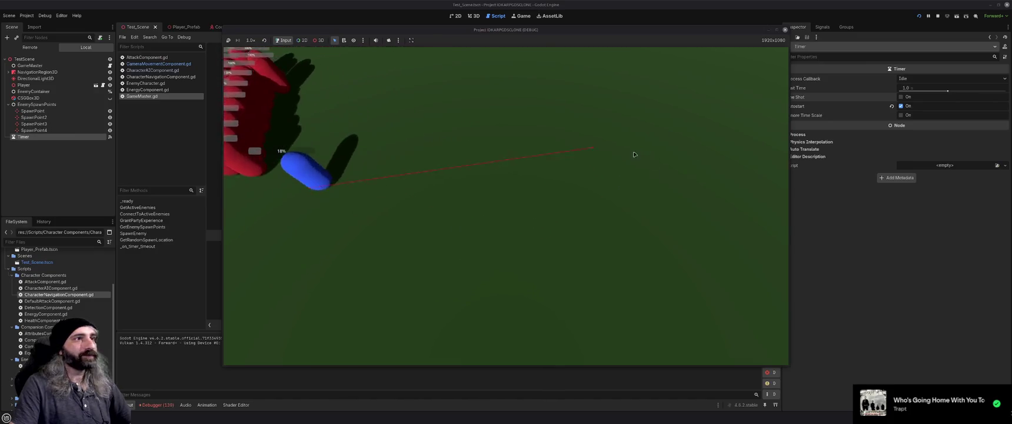
pyautogui.press('a')
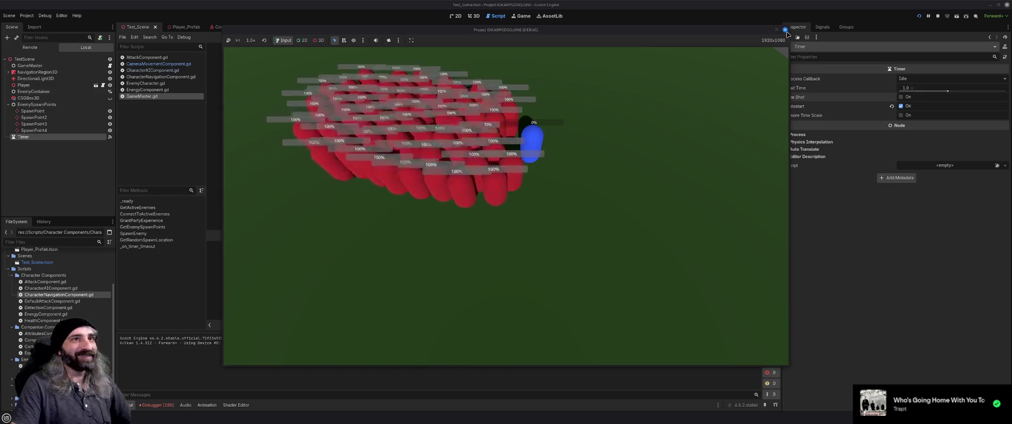
pyautogui.press('F8')
# Delete the extra blank line above the _on_timer_timeout callback.
pyautogui.click(529, 189)
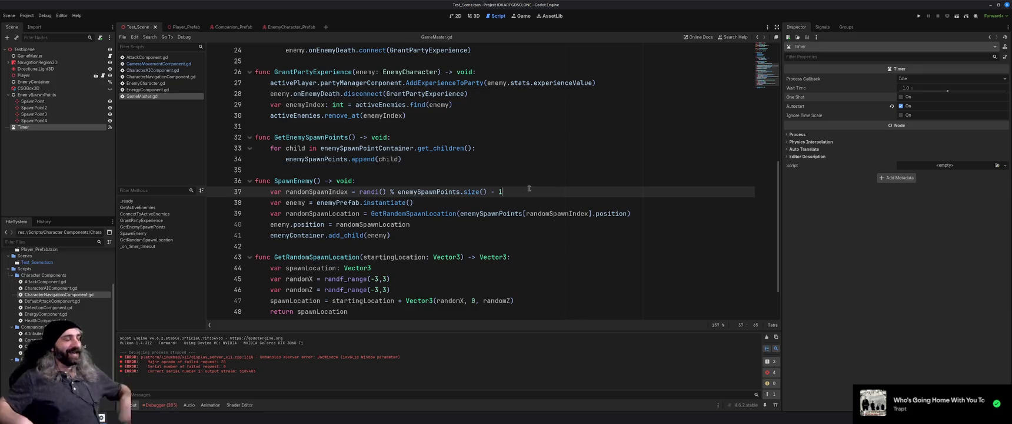
pyautogui.scroll(-2, 517, 210)
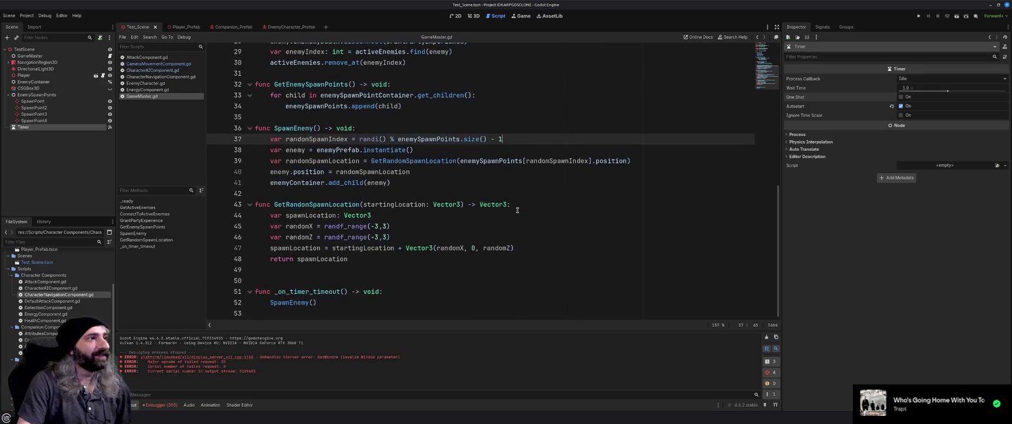
pyautogui.click(382, 270)
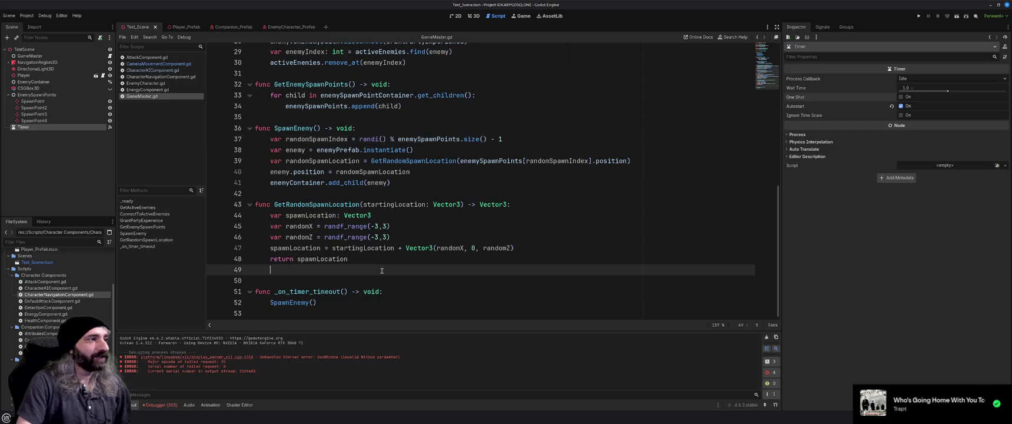
pyautogui.press('Down')
pyautogui.press('Down')
pyautogui.press('Up')
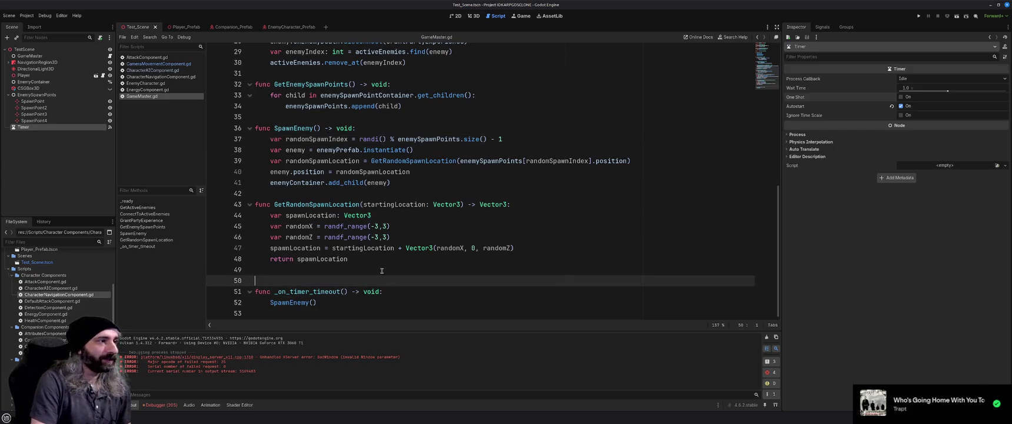
pyautogui.press('BackSpace')
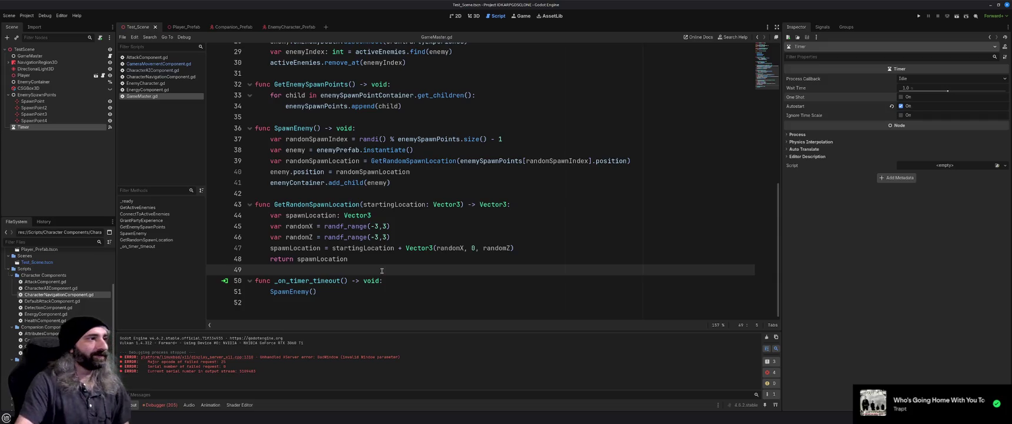
# Check the blank lines near the top of GameMaster.gd, then run the game.
pyautogui.scroll(10, 397, 245)
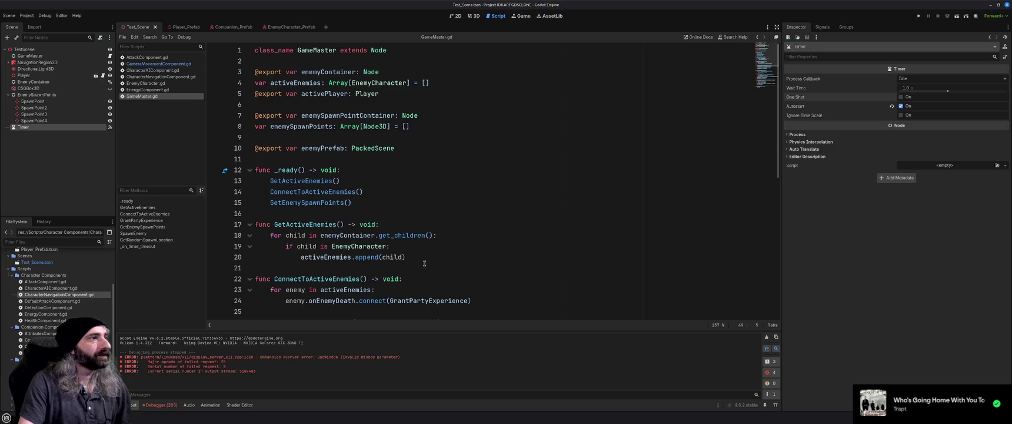
pyautogui.click(366, 216)
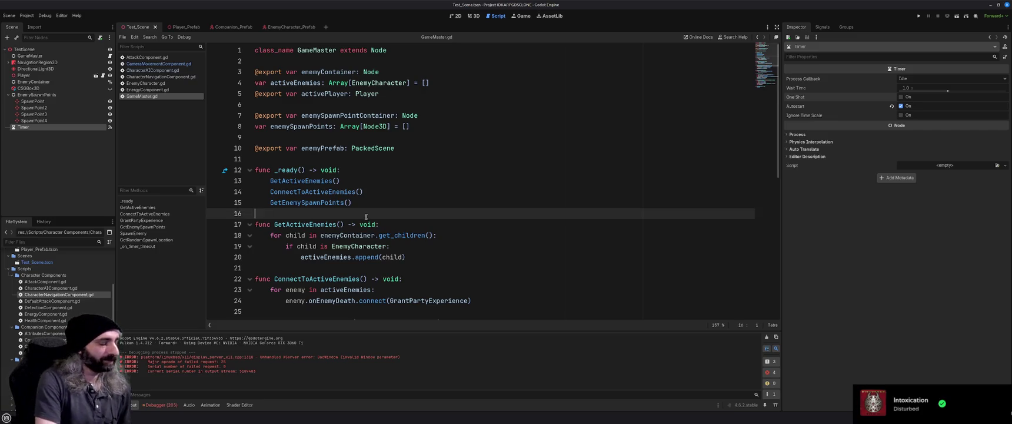
pyautogui.scroll(-8, 371, 219)
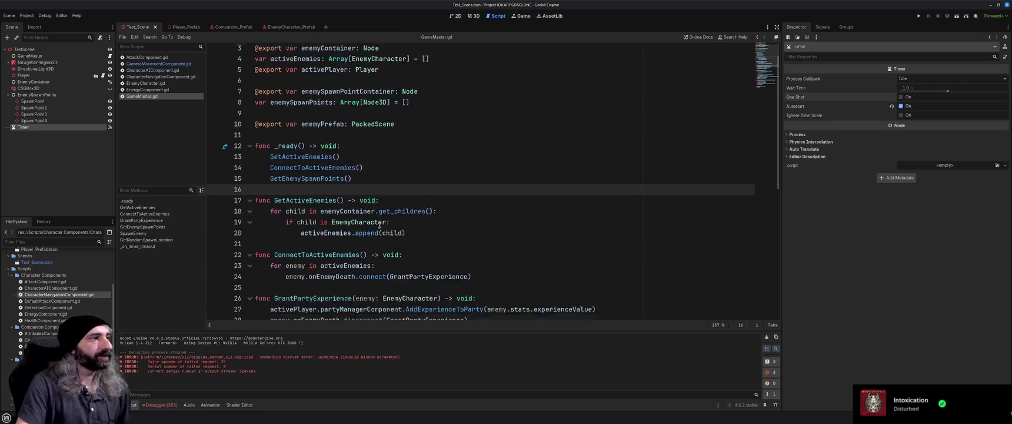
pyautogui.scroll(-1, 379, 226)
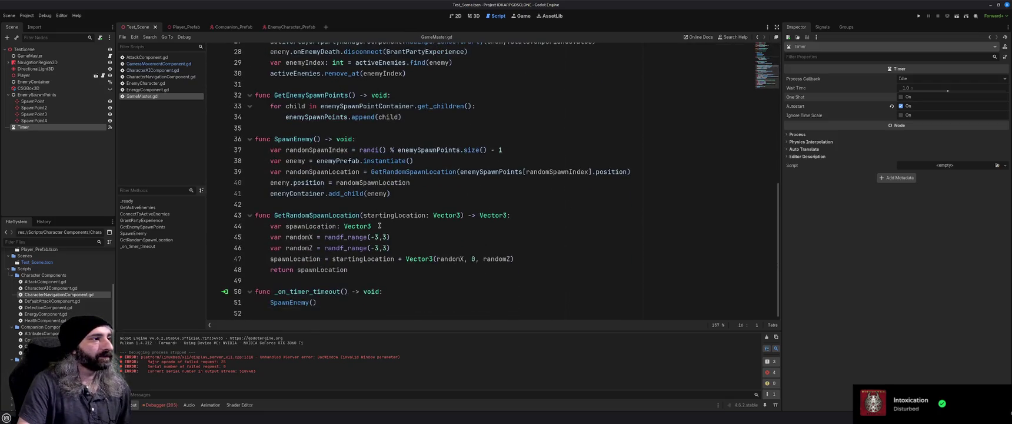
pyautogui.scroll(9, 379, 226)
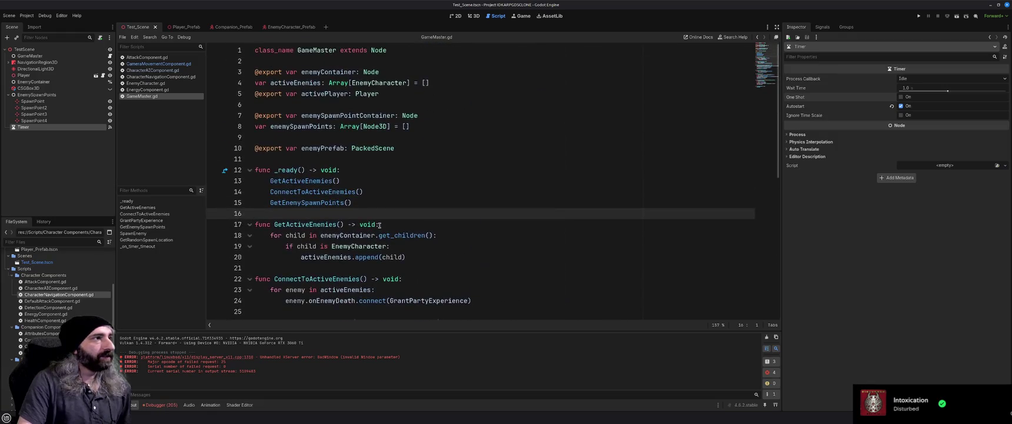
pyautogui.click(289, 158)
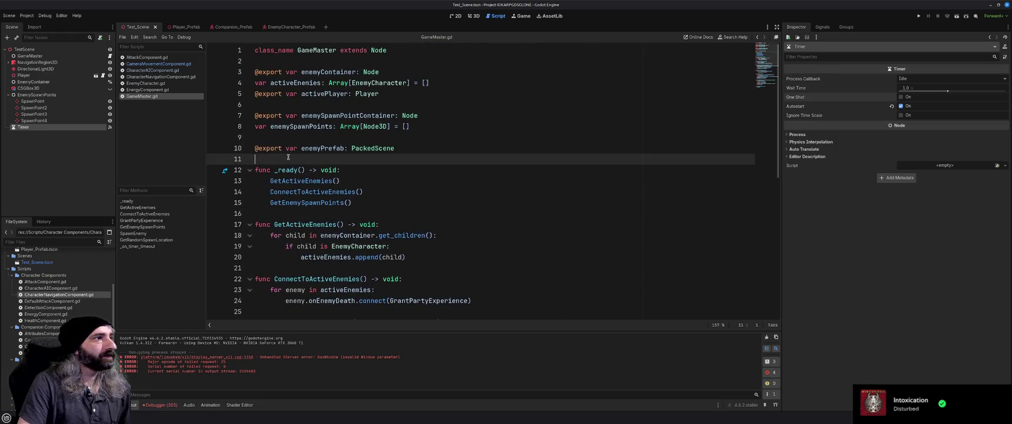
pyautogui.press('Up')
pyautogui.press('Up')
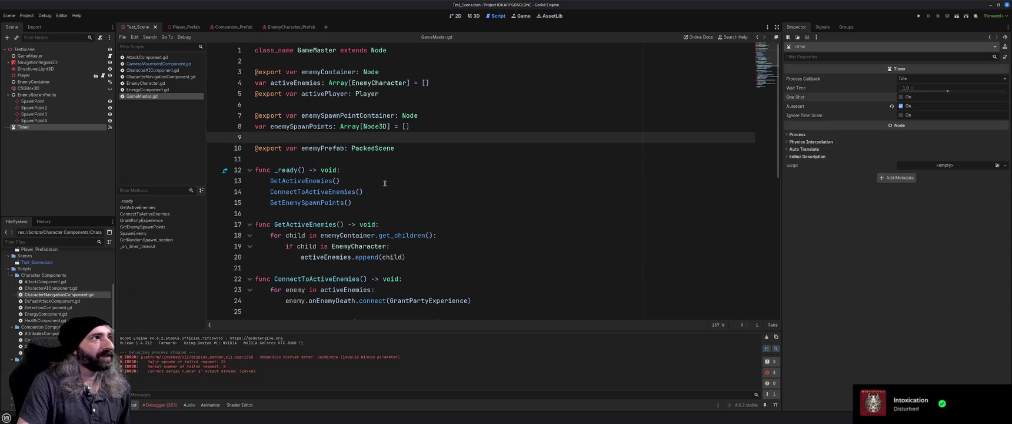
pyautogui.click(283, 109)
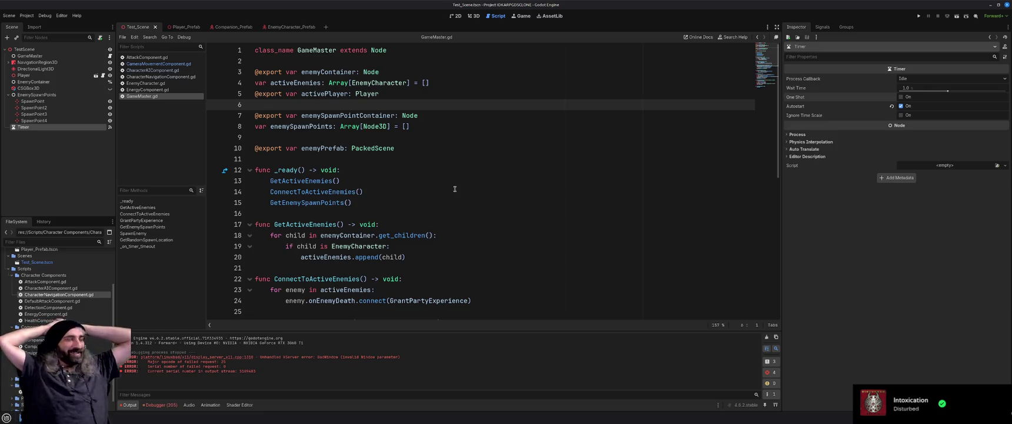
pyautogui.press('F5')
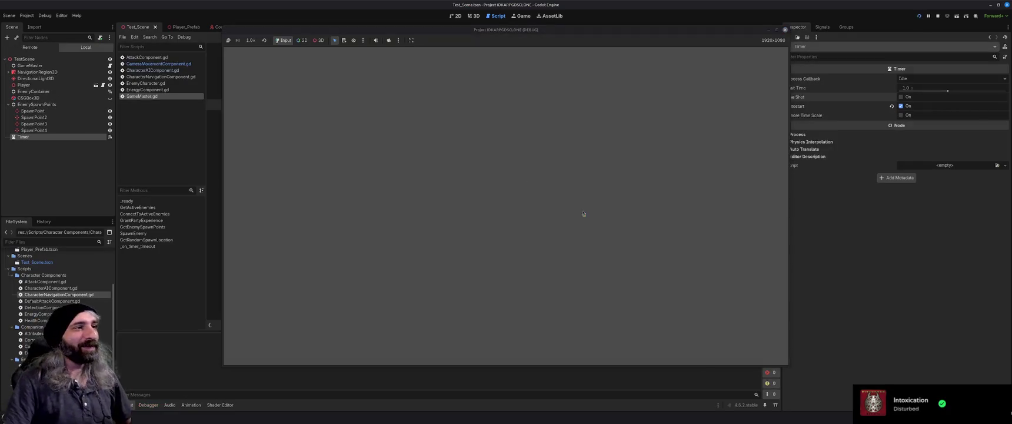
# Watch several red enemies spawn around the blue player, then close the game window.
pyautogui.scroll(5, 637, 257)
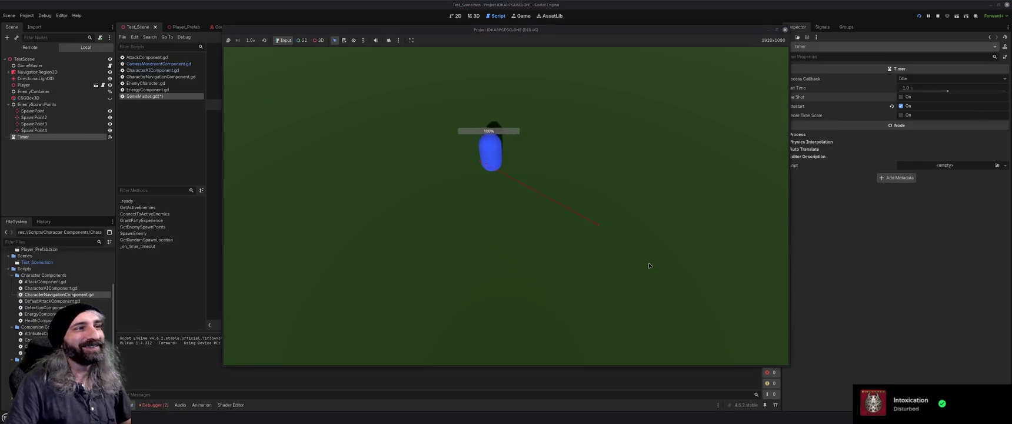
pyautogui.scroll(-3, 637, 259)
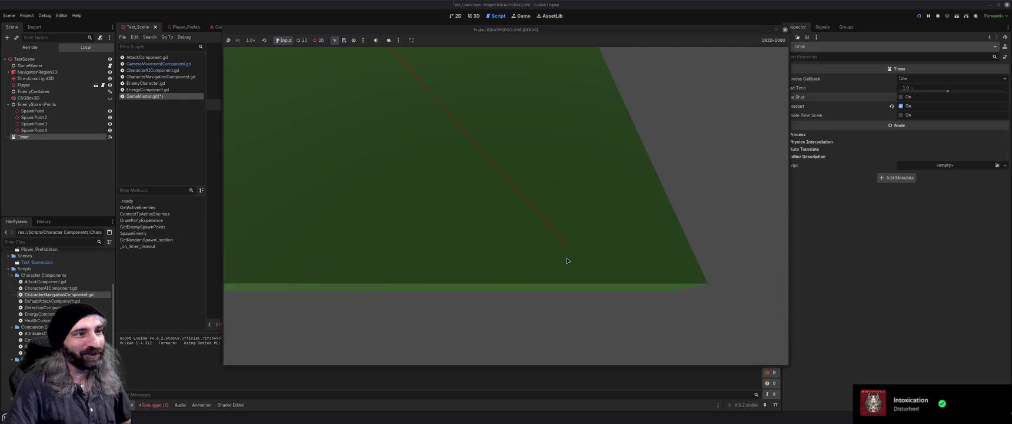
pyautogui.scroll(5, 571, 152)
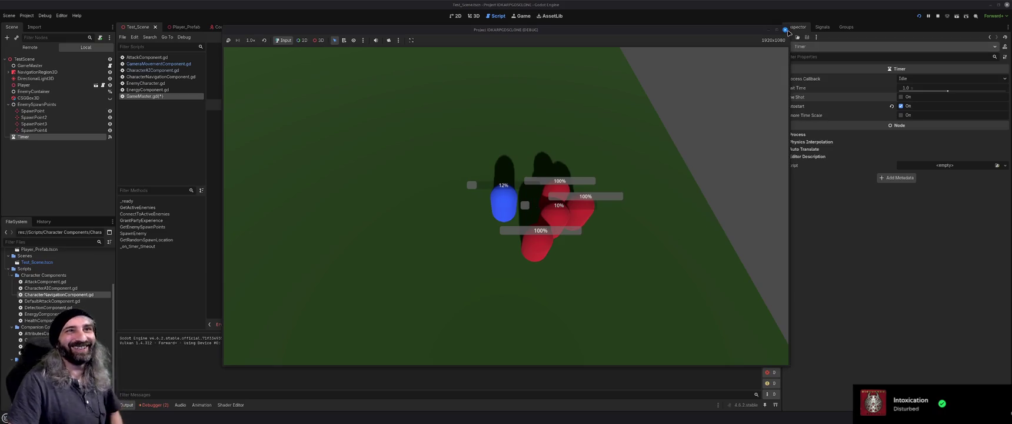
pyautogui.click(786, 30)
# Delete the stray characters on line 6 of GameMaster.gd and save the script and scene.
pyautogui.click(323, 104)
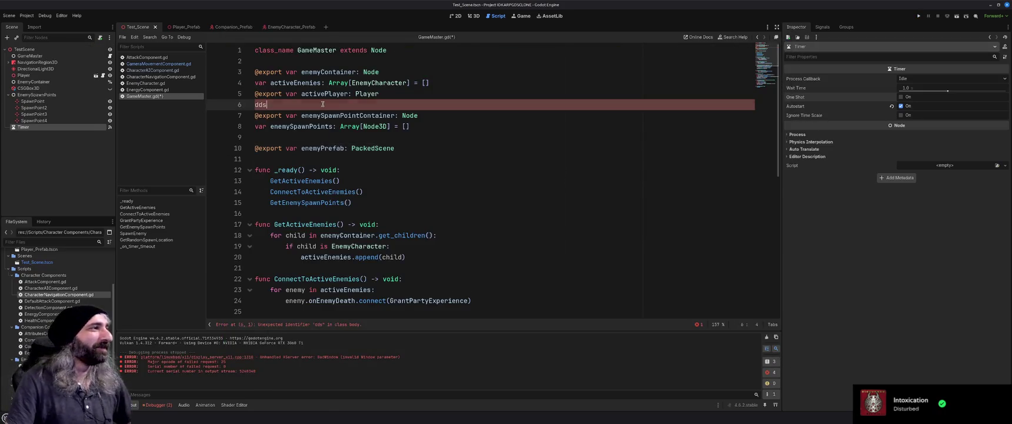
pyautogui.hotkey('shift', 'Home')
pyautogui.press('BackSpace')
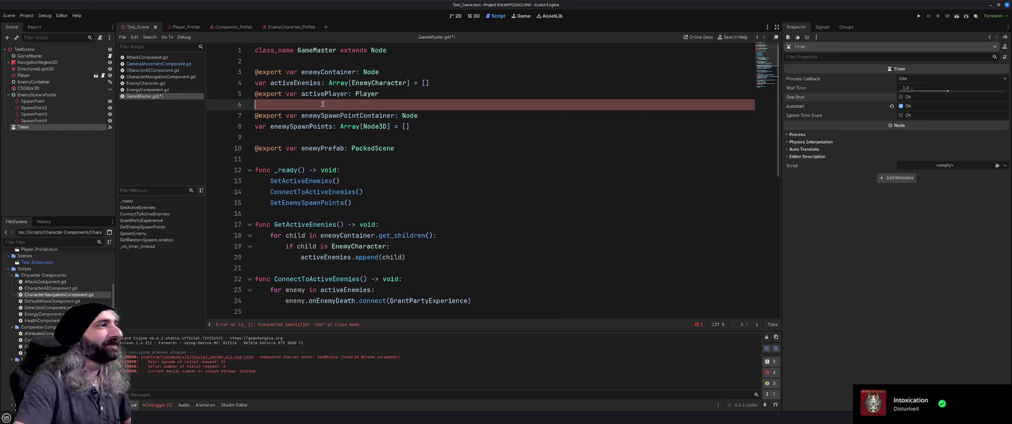
pyautogui.hotkey('ctrl', 's')
pyautogui.scroll(-9, 484, 213)
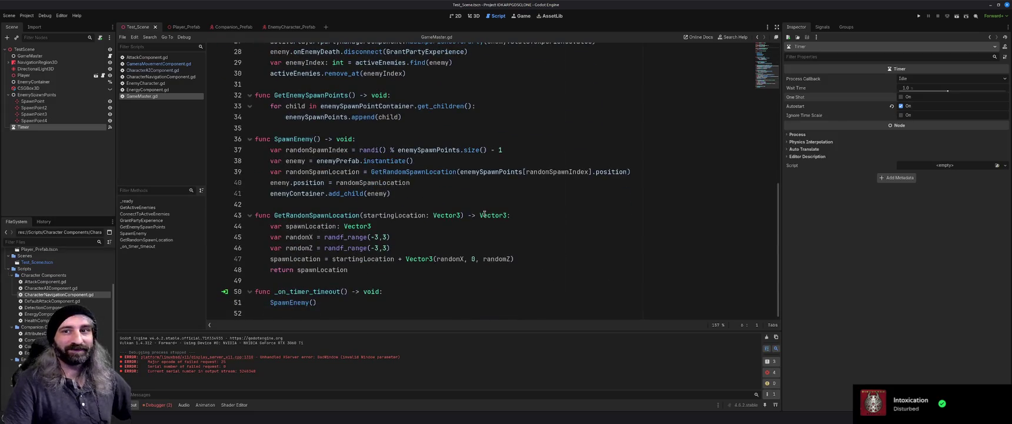
pyautogui.scroll(9, 485, 213)
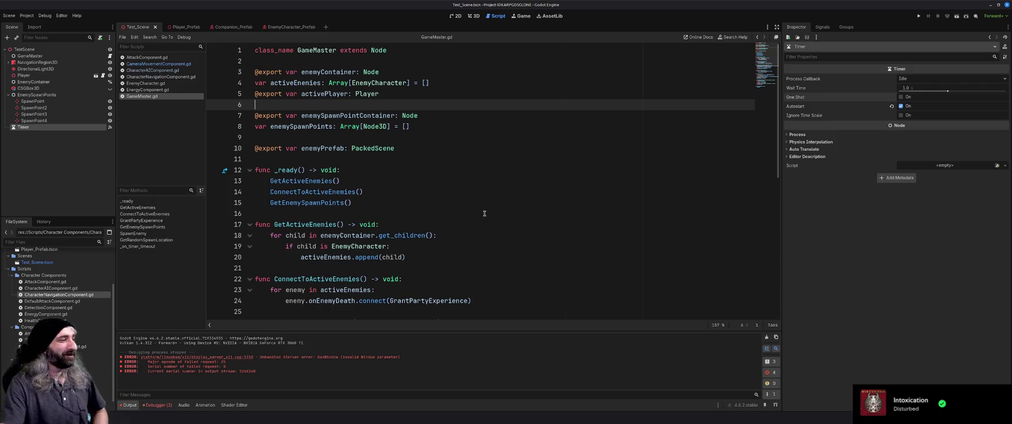
pyautogui.click(479, 158)
pyautogui.hotkey('ctrl', 's')
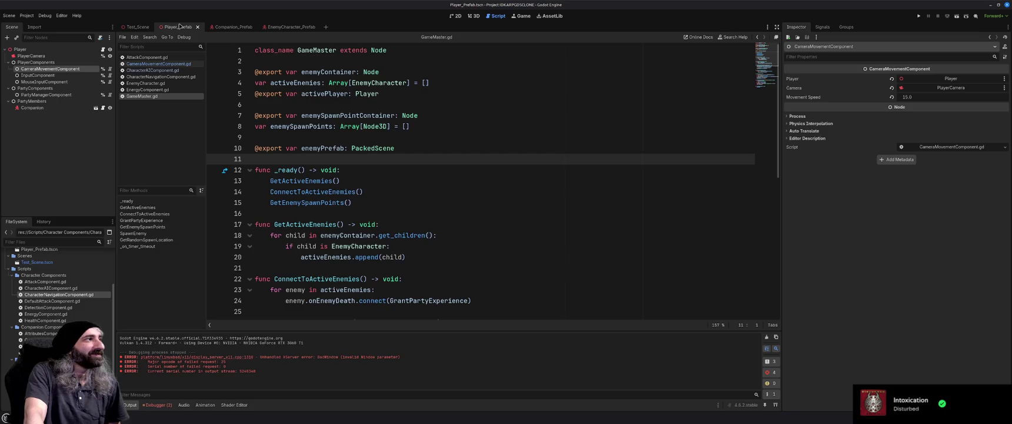
# Delete the empty line 9 above enemyPrefab in GameMaster.gd.
pyautogui.click(231, 28)
pyautogui.click(283, 27)
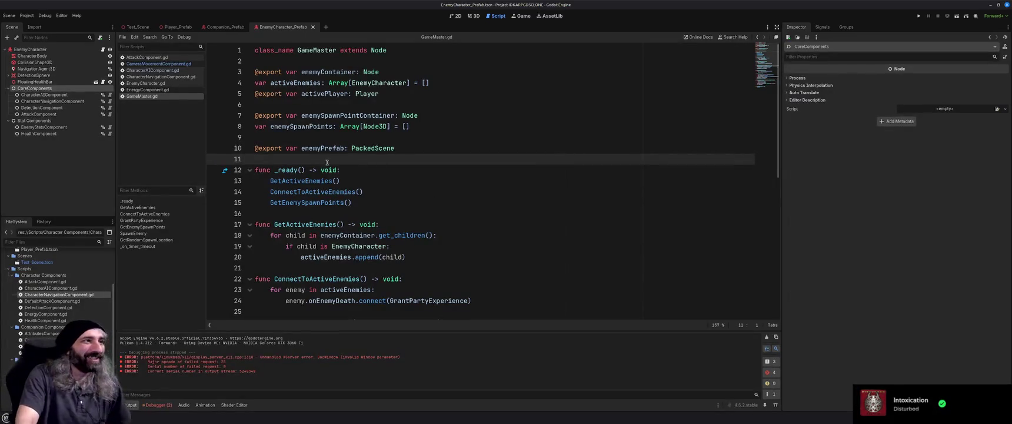
pyautogui.click(312, 138)
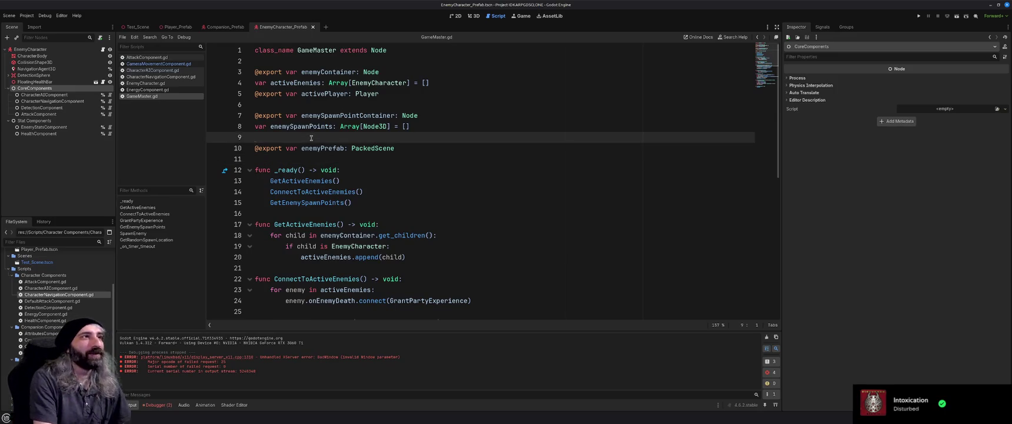
pyautogui.press('BackSpace')
pyautogui.press('Up')
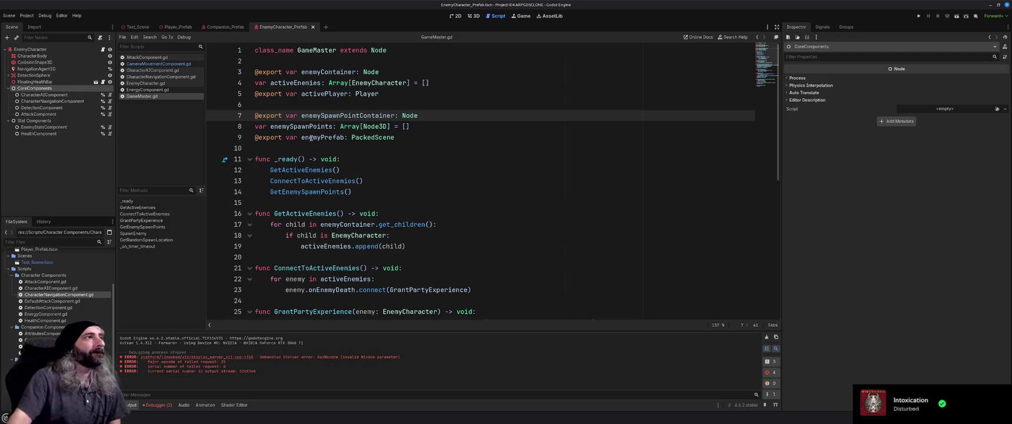
# Close the Companion_Prefab scene and bring Test_Scene up in the 3D view.
pyautogui.click(242, 28)
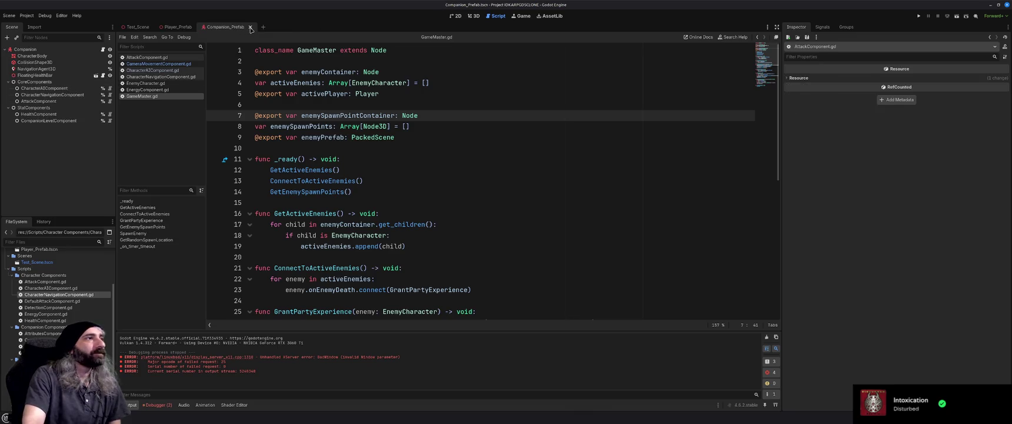
pyautogui.click(250, 28)
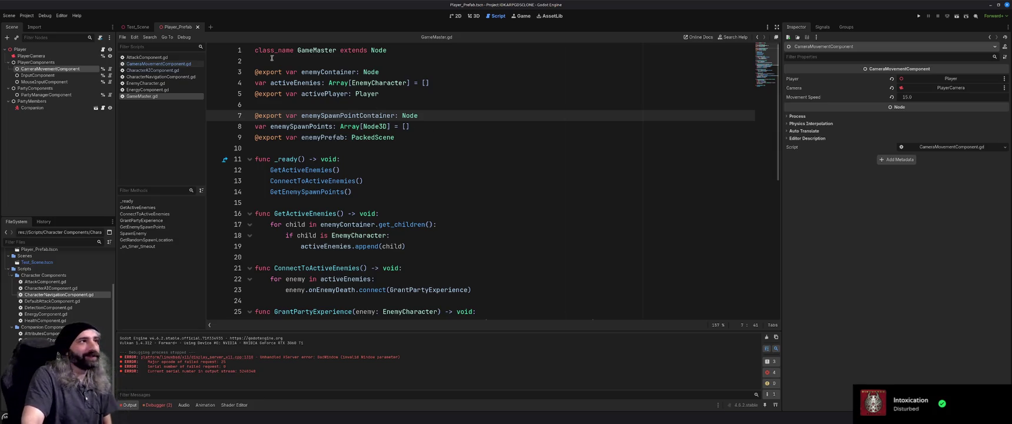
pyautogui.click(327, 104)
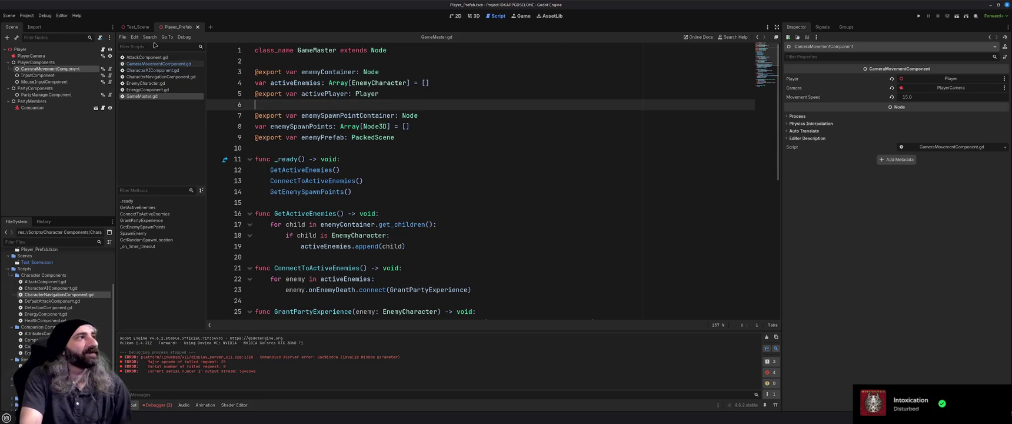
pyautogui.click(136, 27)
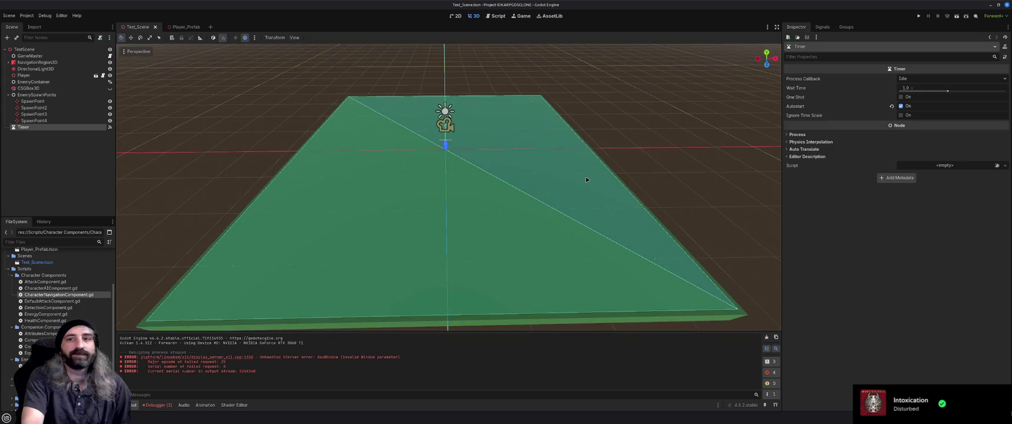
pyautogui.click(686, 163)
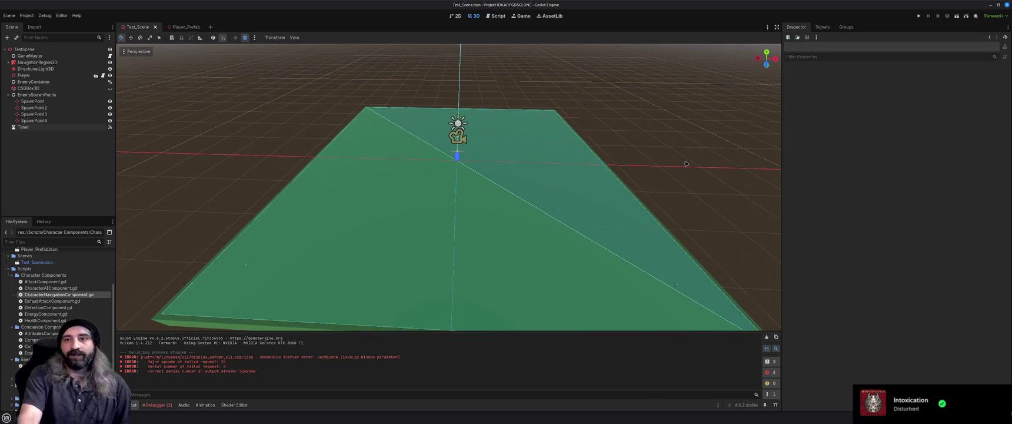